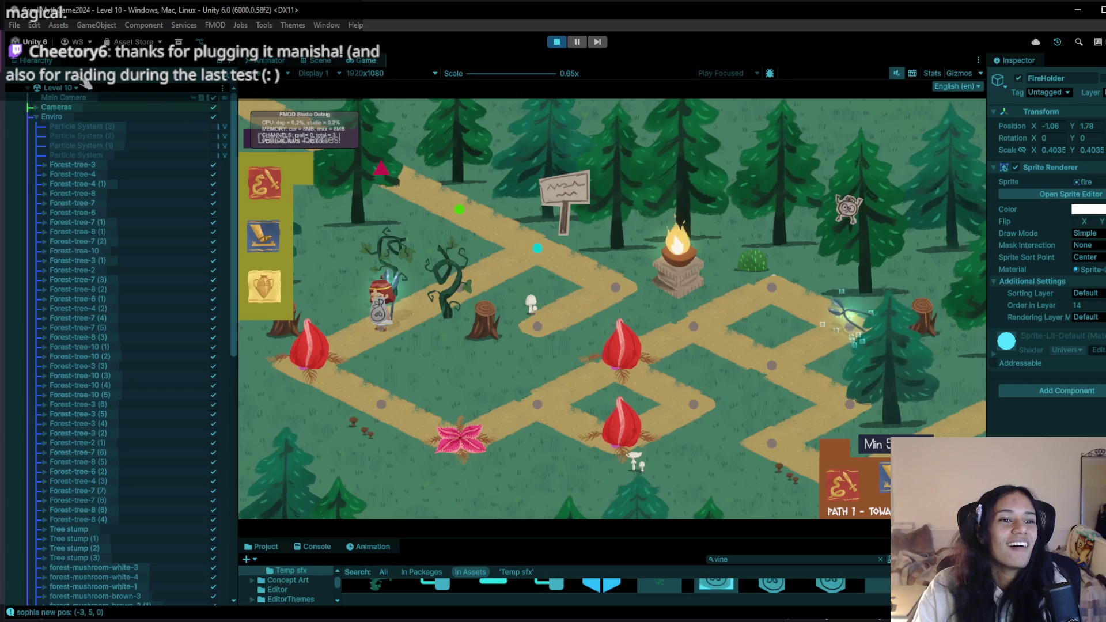
Stop testing Level 10, save it, and play the game from 1. Intro Cutscene.
left_click(58, 88)
left_click(557, 43)
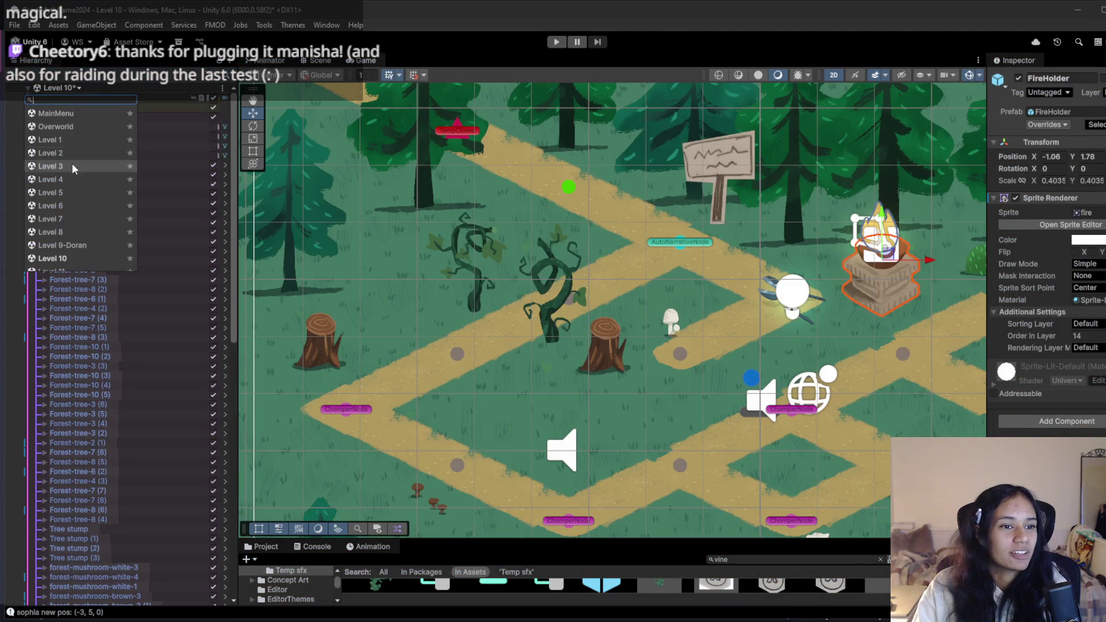
scroll(76, 201, "down", 10)
scroll(78, 216, "down", 15)
scroll(78, 225, "down", 3)
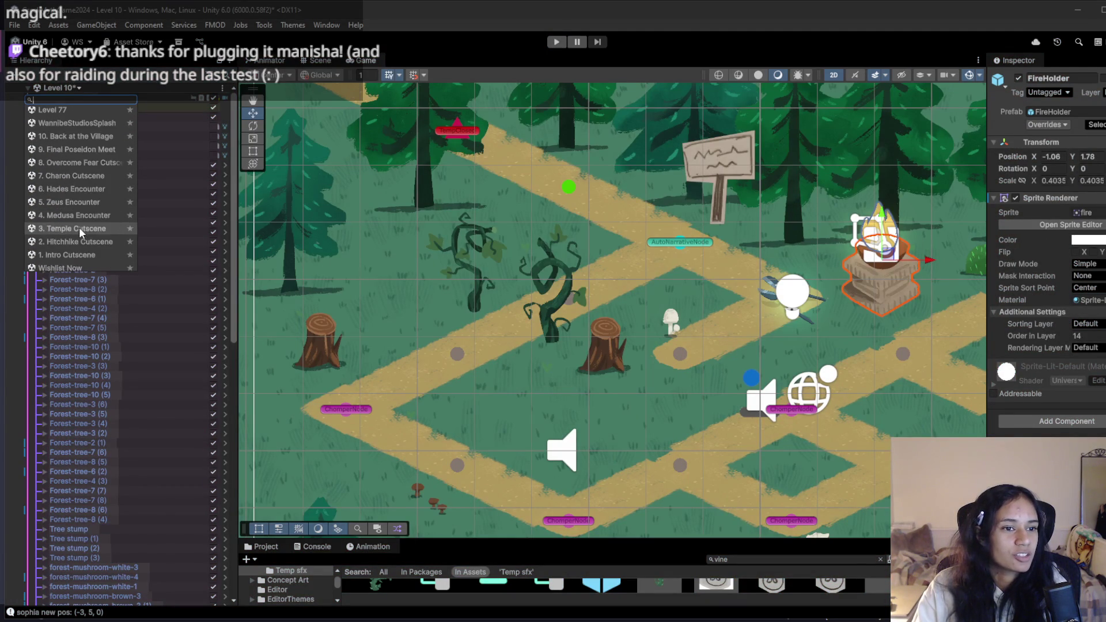
left_click(75, 254)
left_click(568, 344)
left_click(557, 42)
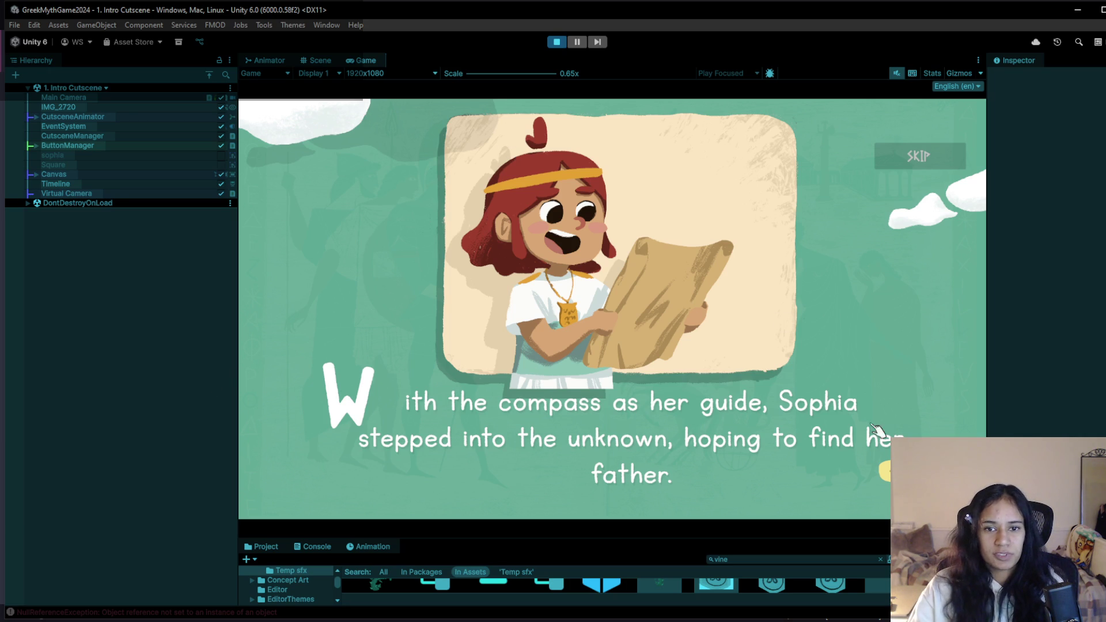
Skip the intro cutscene to load Level 1, 'Path 1 – Towards the Dene'.
left_click(890, 470)
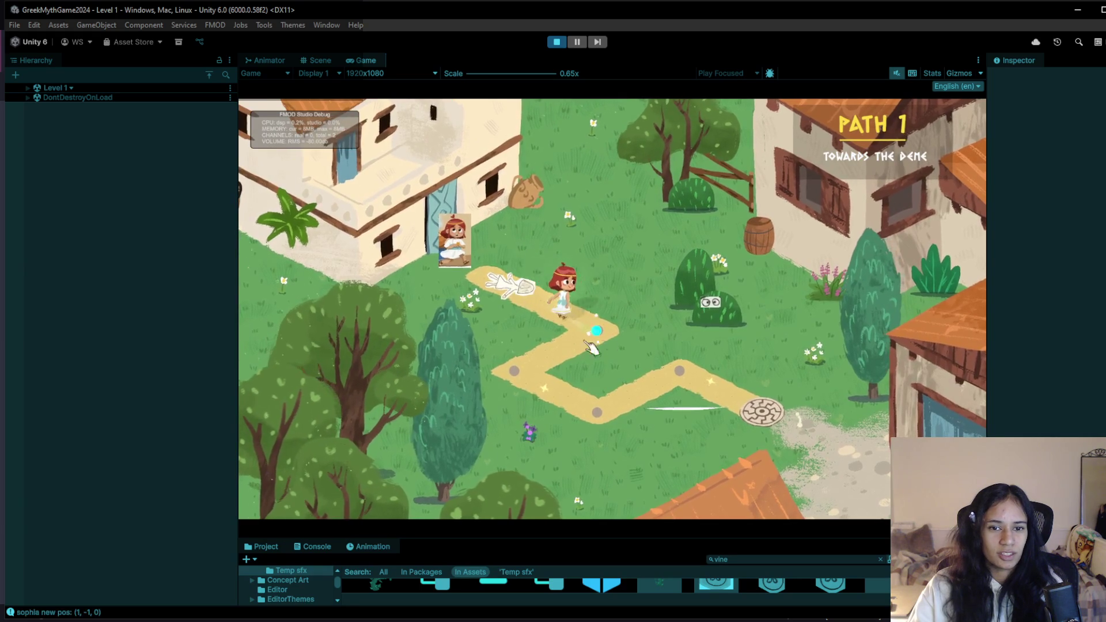
Walk the girl along Level 1's path onto the stone disc to reach Level 2.
left_click(516, 367)
left_click(713, 388)
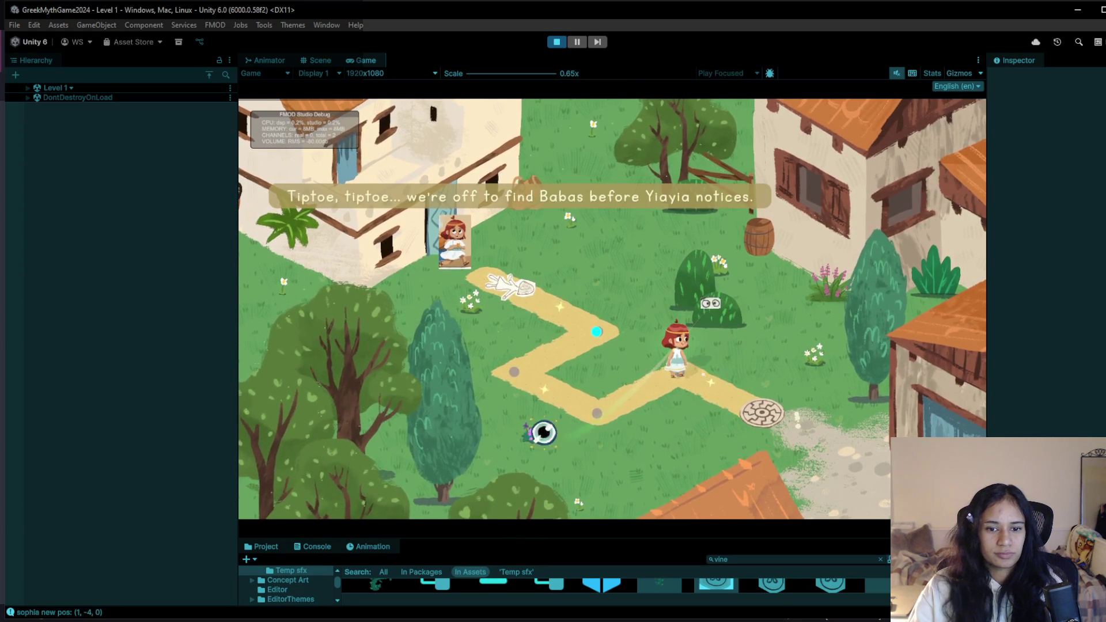
left_click(765, 413)
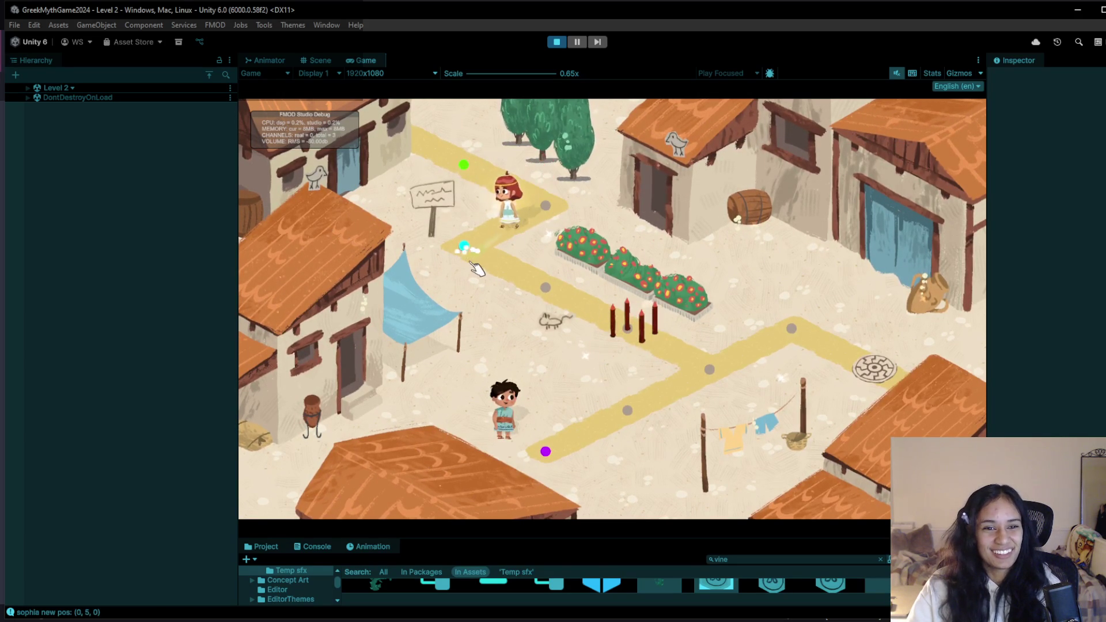
Move the FMOD debug overlay aside, then switch to the Trello board in the browser.
mouse_move(340, 141)
left_mouse_down()
mouse_move(234, 134)
mouse_move(272, 130)
mouse_move(262, 114)
left_mouse_up()
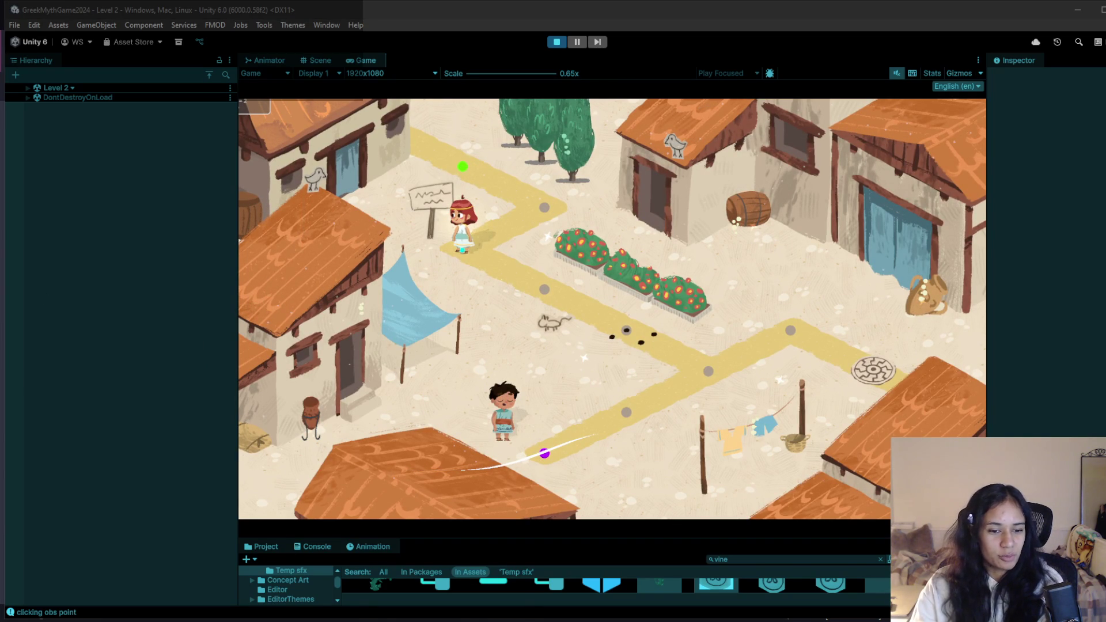
mouse_move(334, 620)
left_click(231, 596)
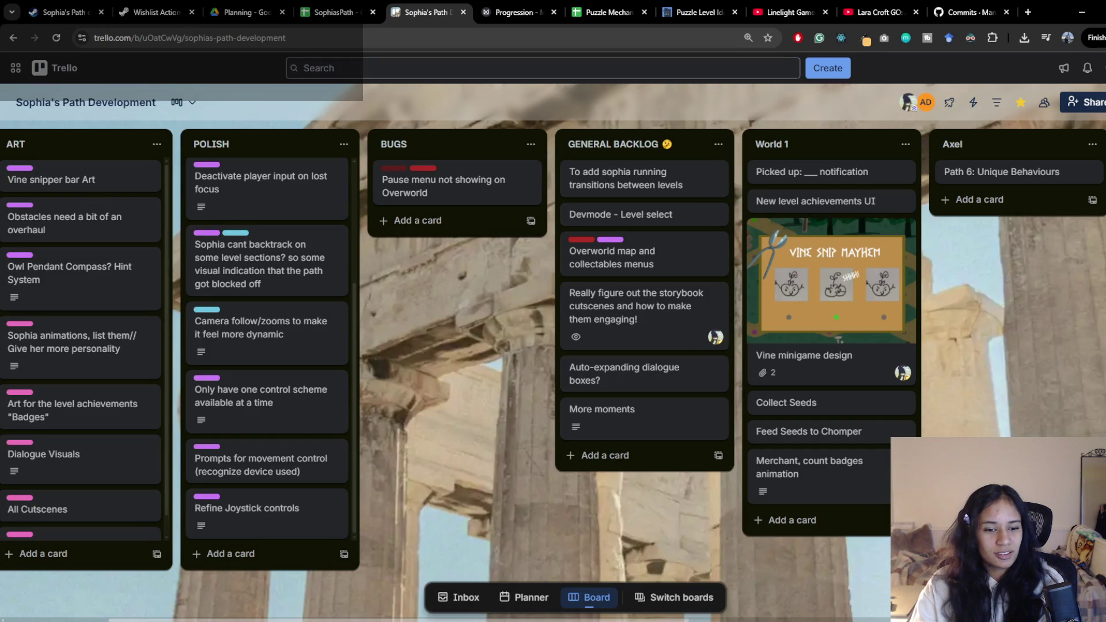
Bring up the Sophia's Path Development Trello window from the Chrome taskbar preview.
mouse_move(334, 621)
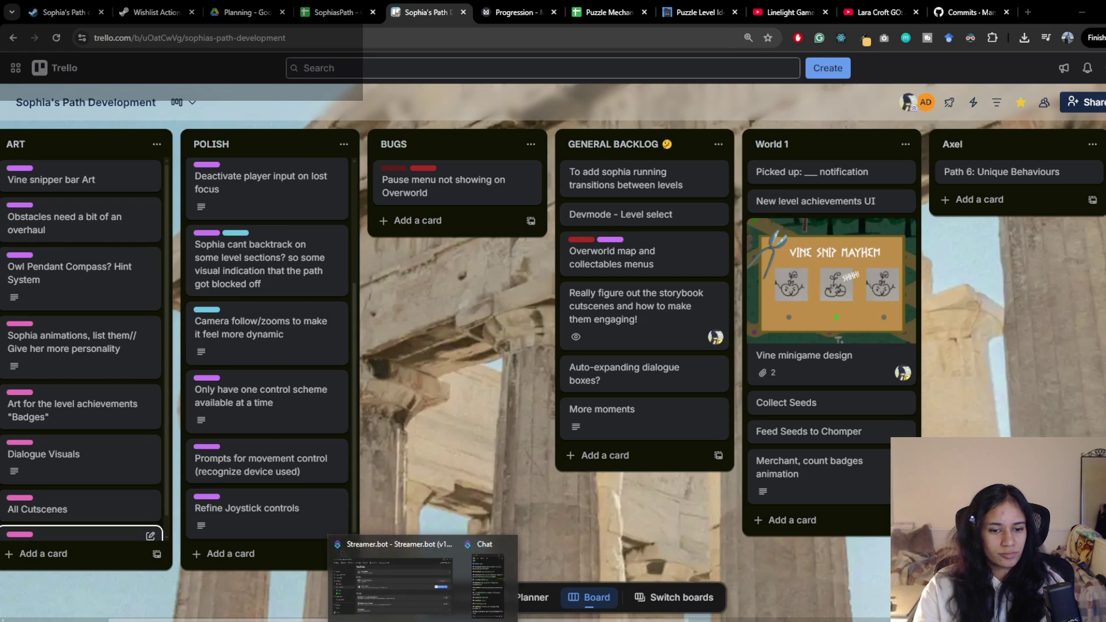
left_click(437, 593)
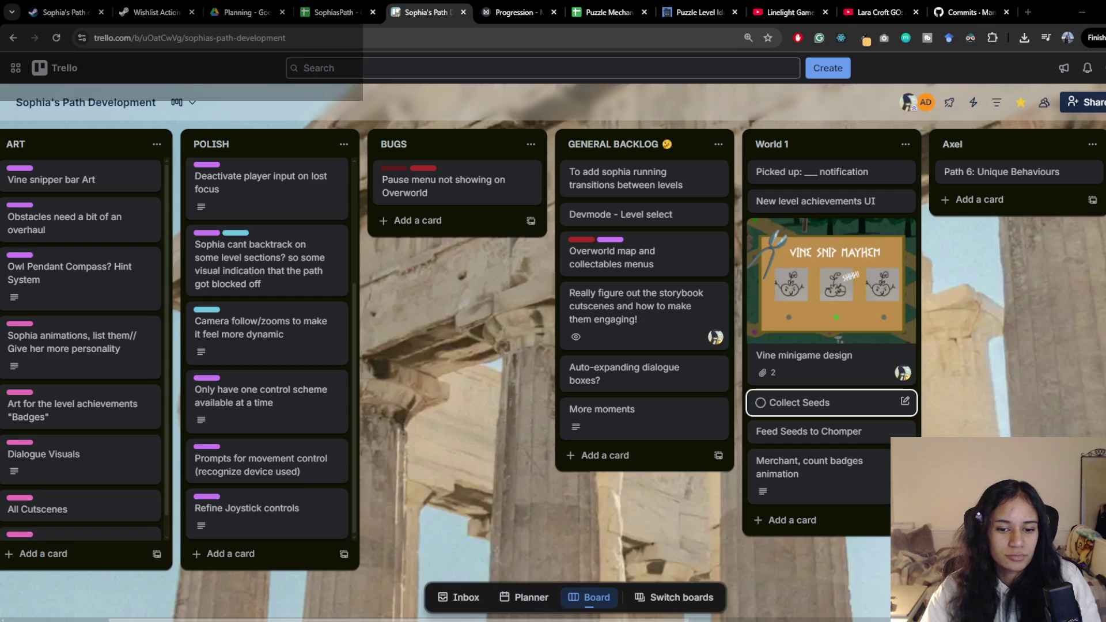
Look over the Sophia's Path Development board's lists, including World 1 and Axel.
mouse_move(308, 619)
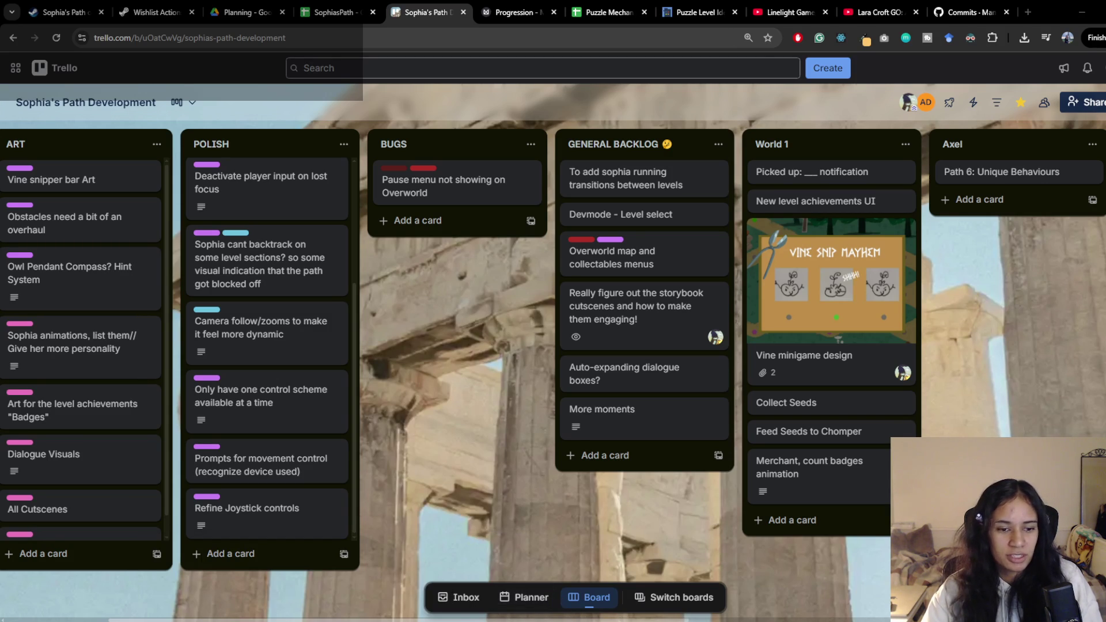
mouse_move(430, 617)
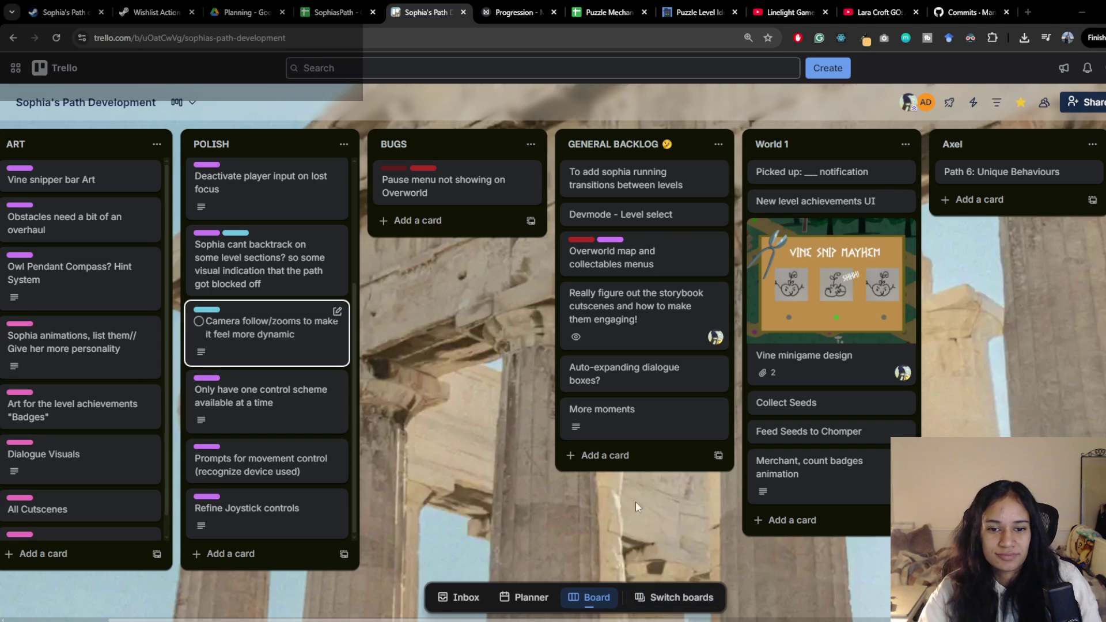
middle_click(551, 508)
In the Feed Seeds to Chomper card, describe feeding: it kills them or stuns them for one move.
scroll(552, 509, "left", 3)
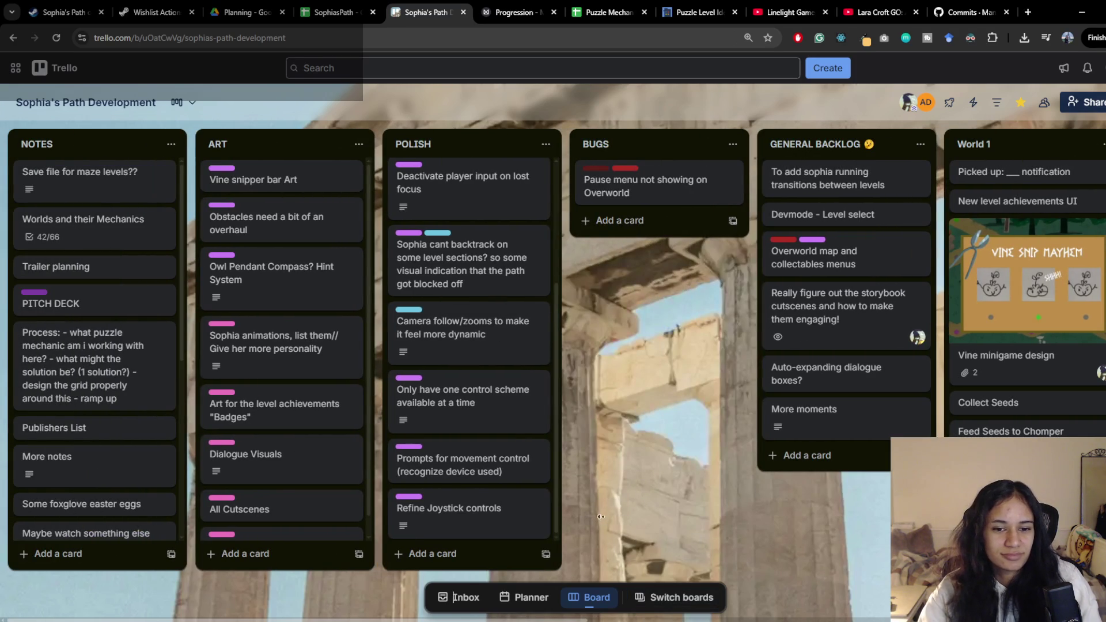
scroll(229, 579, "right", 8)
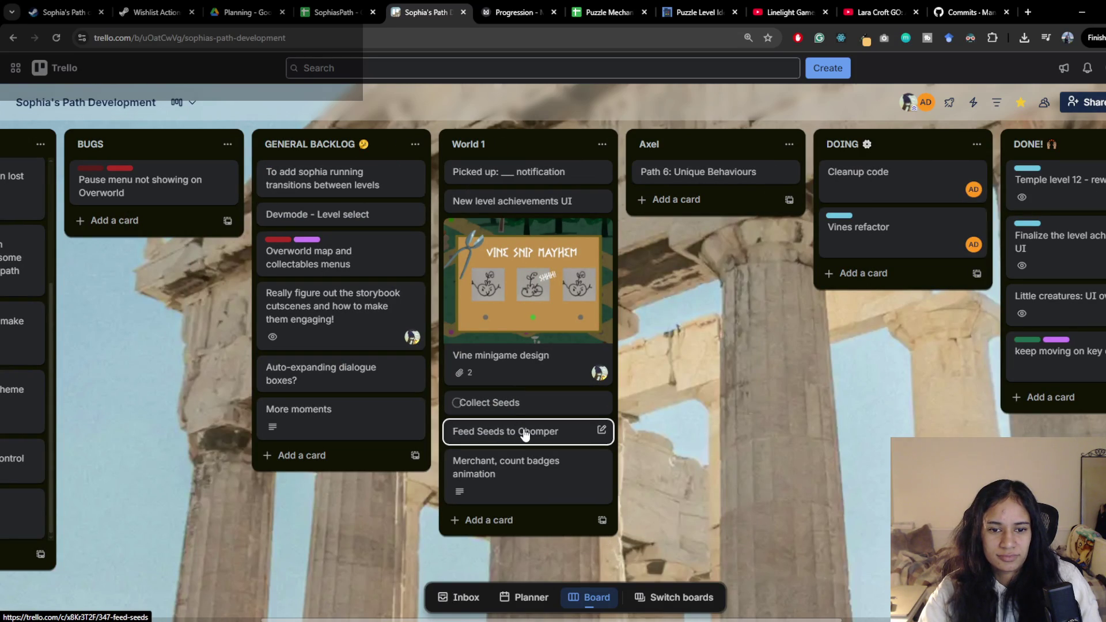
left_click(523, 433)
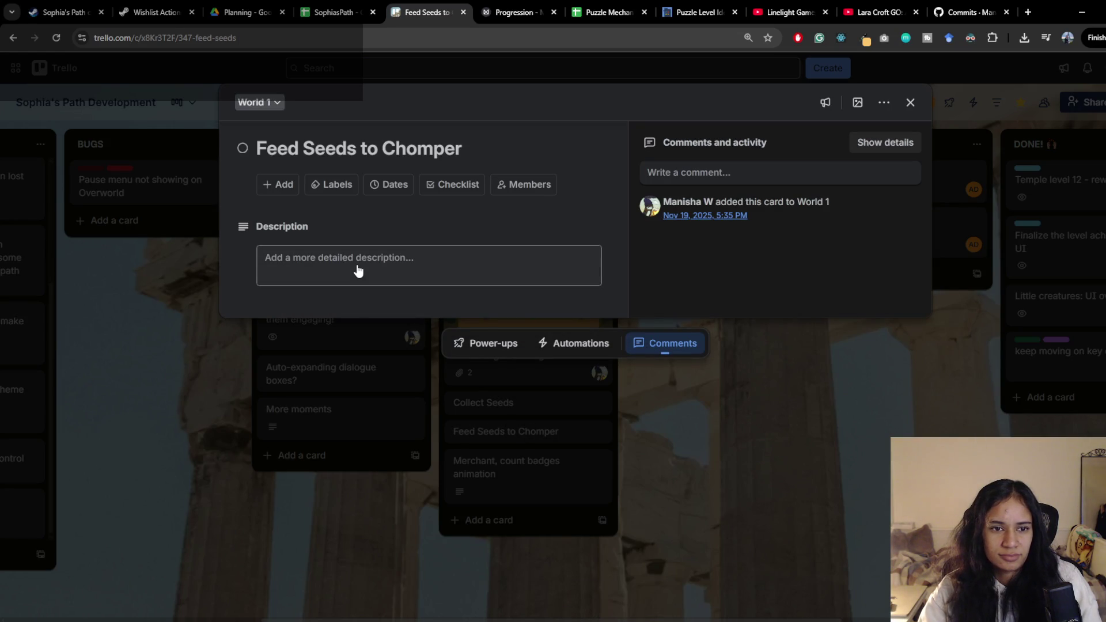
left_click(357, 264)
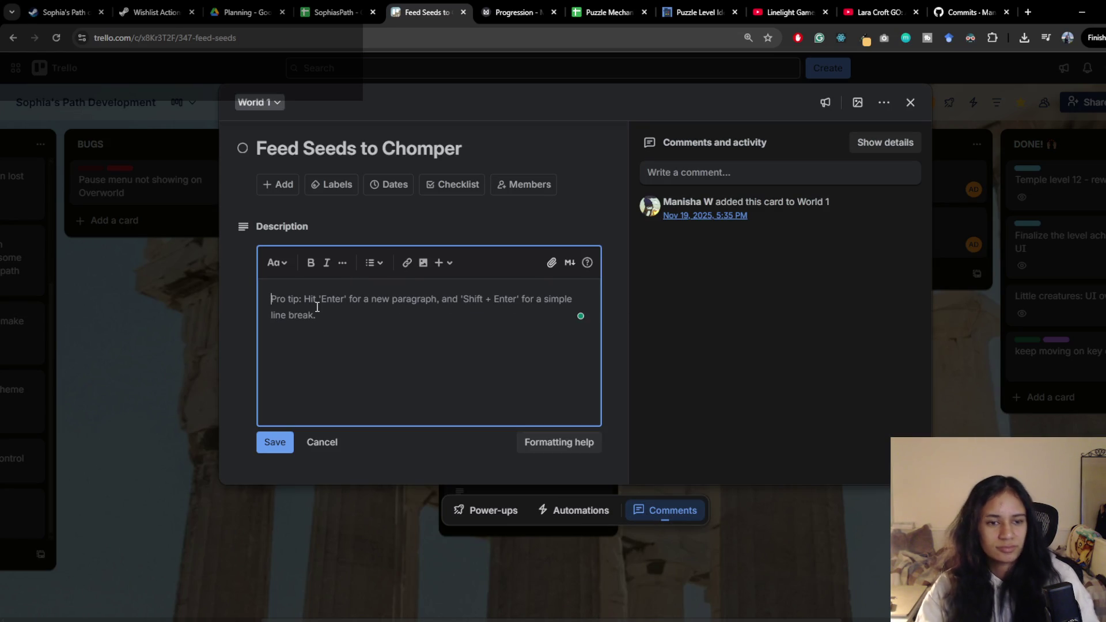
type("Eithe")
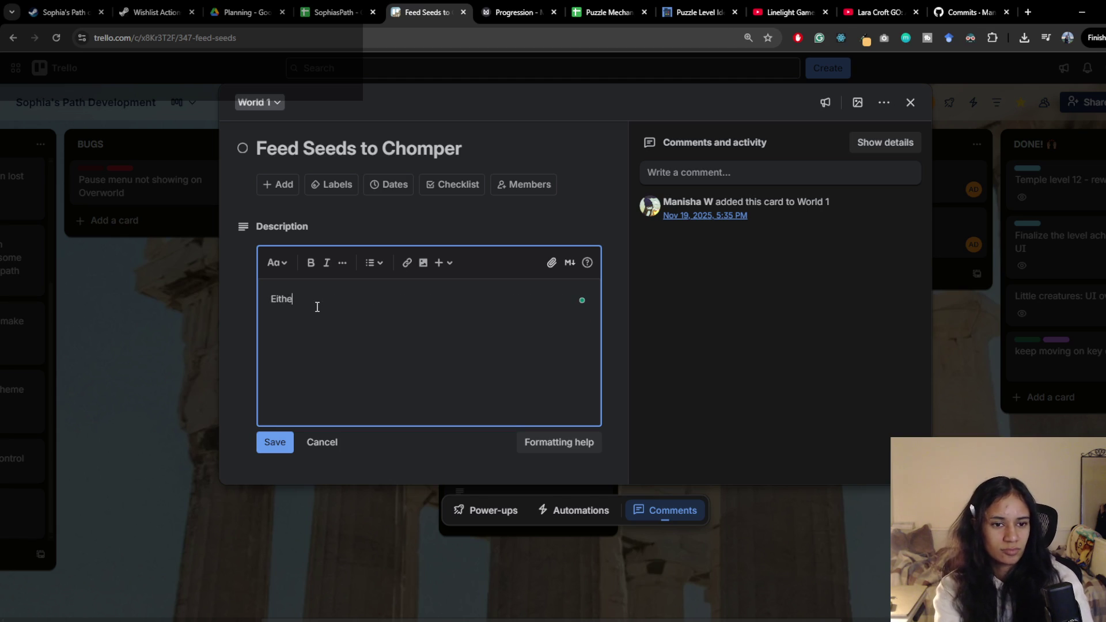
type("r feeding it ")
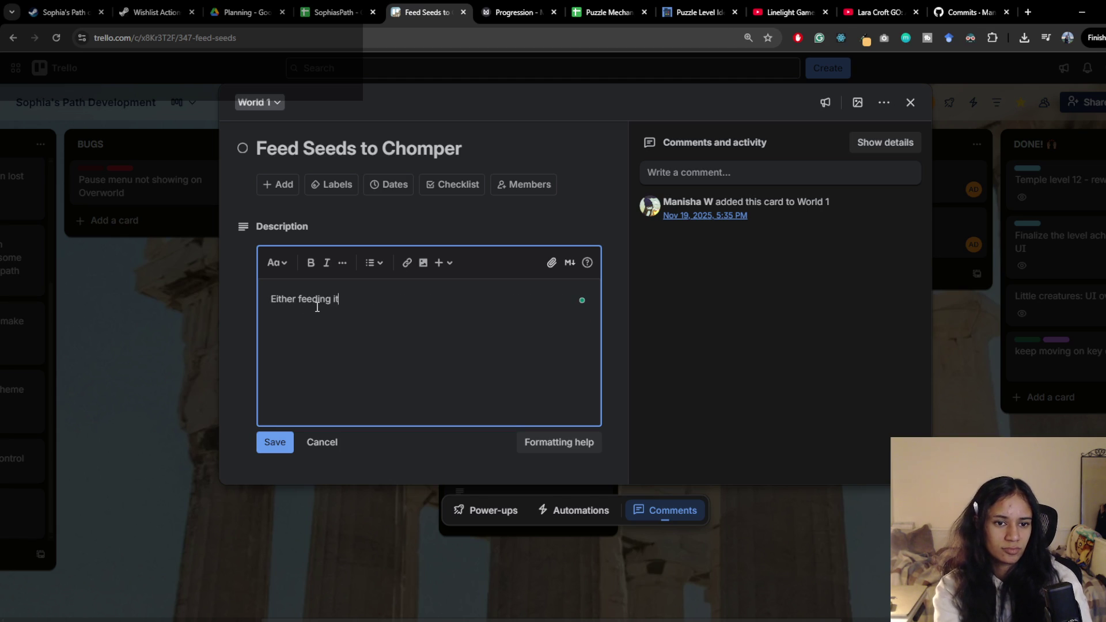
type("kills them o")
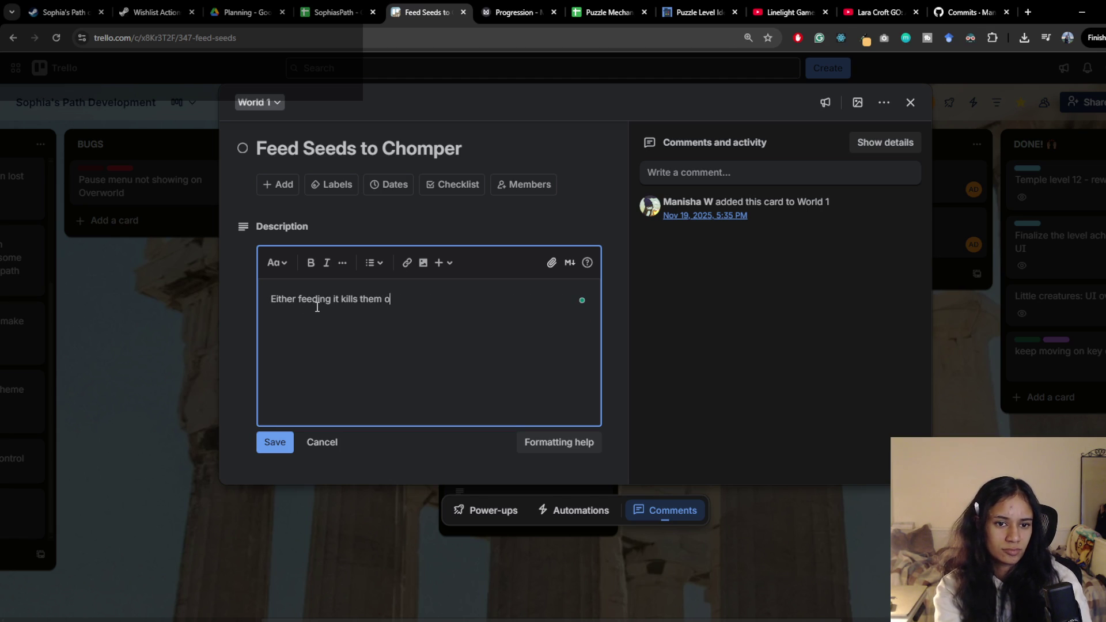
type("r stuns them for one")
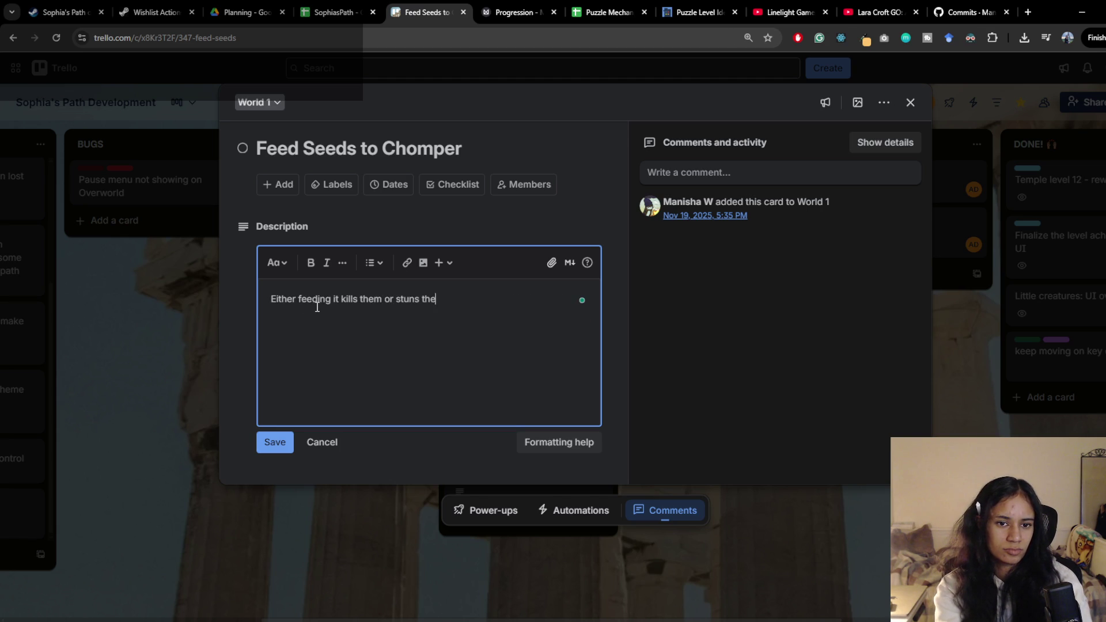
type(" mor")
key("Return")
key("BackSpace")
key("BackSpace")
type("ve")
key("Return")
key("Return")
Add a Controls: section: click a button above to feed, or left joystick to feed.
type("Contro")
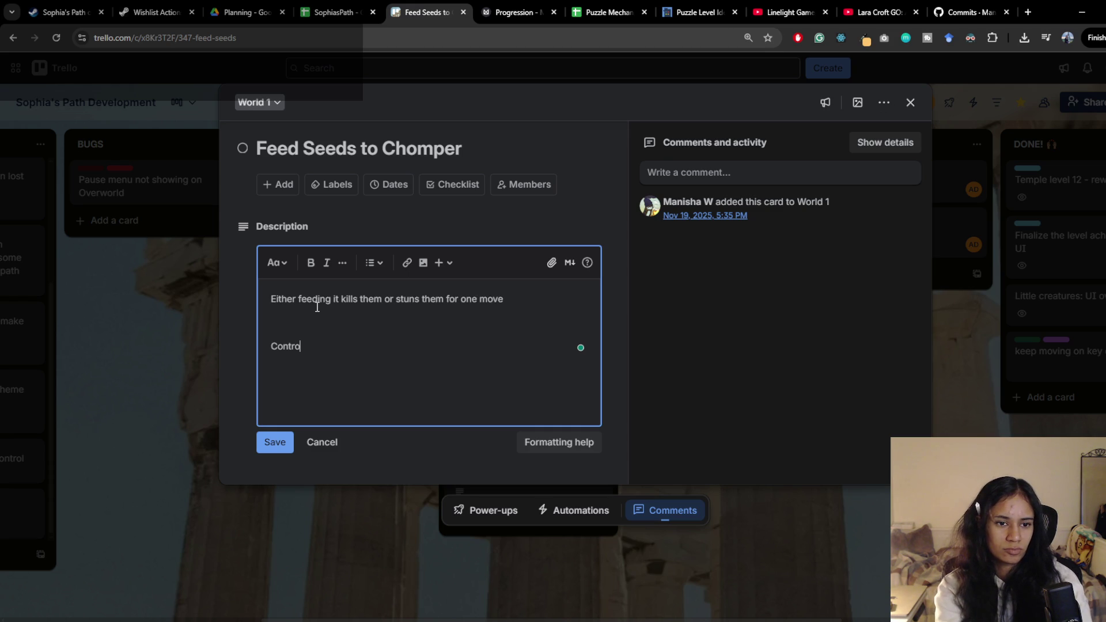
type("ls:")
key("Return")
type("Click ")
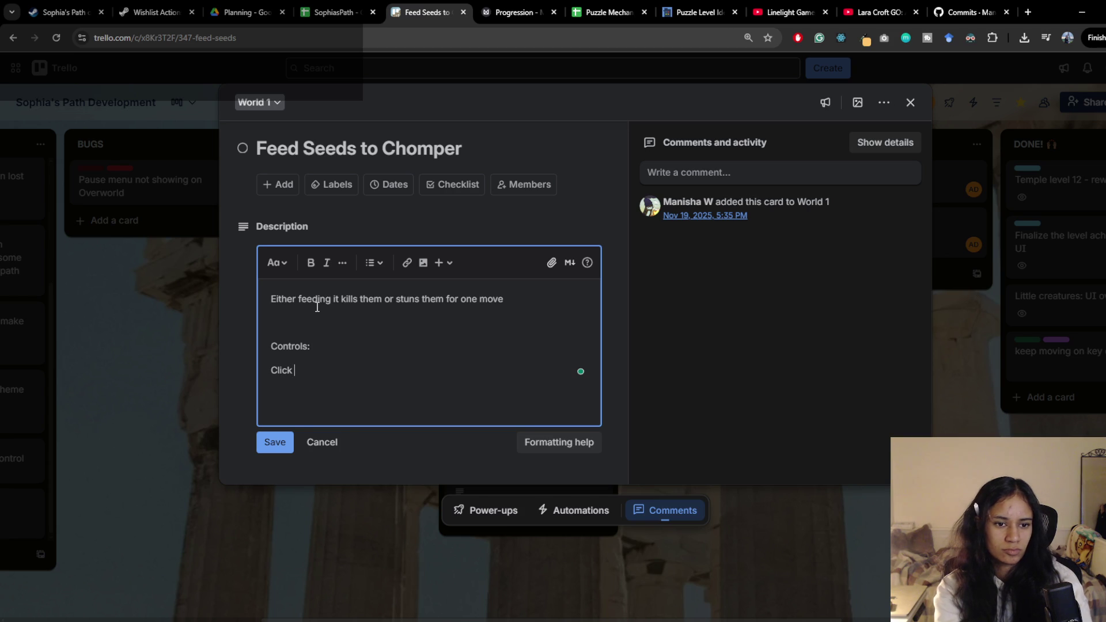
type("to feed")
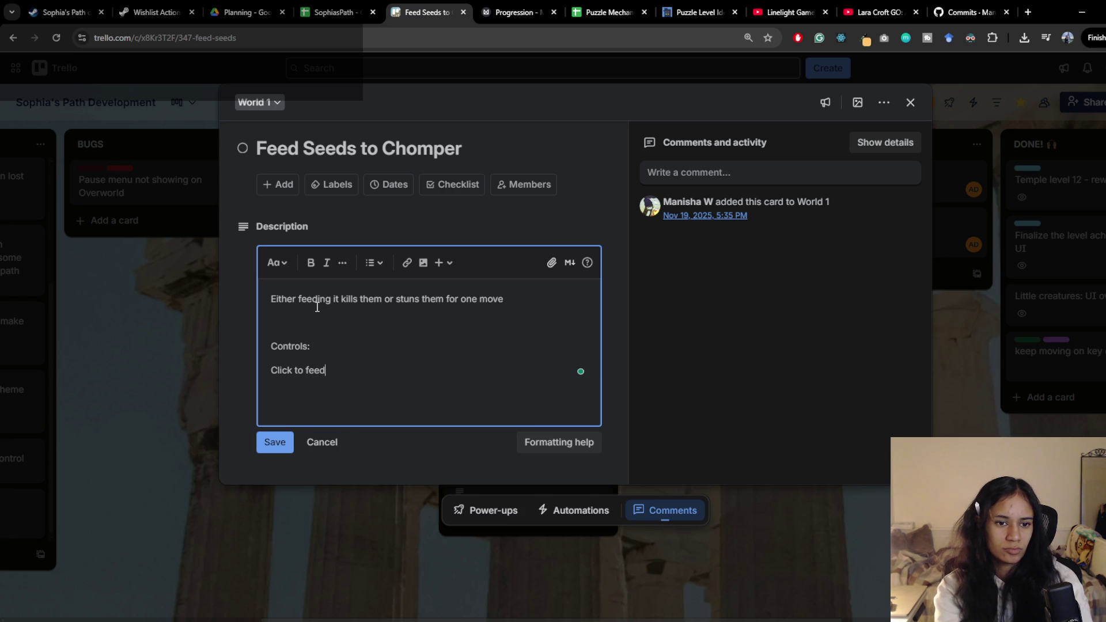
key("ctrl+Left")
type("button to feed/")
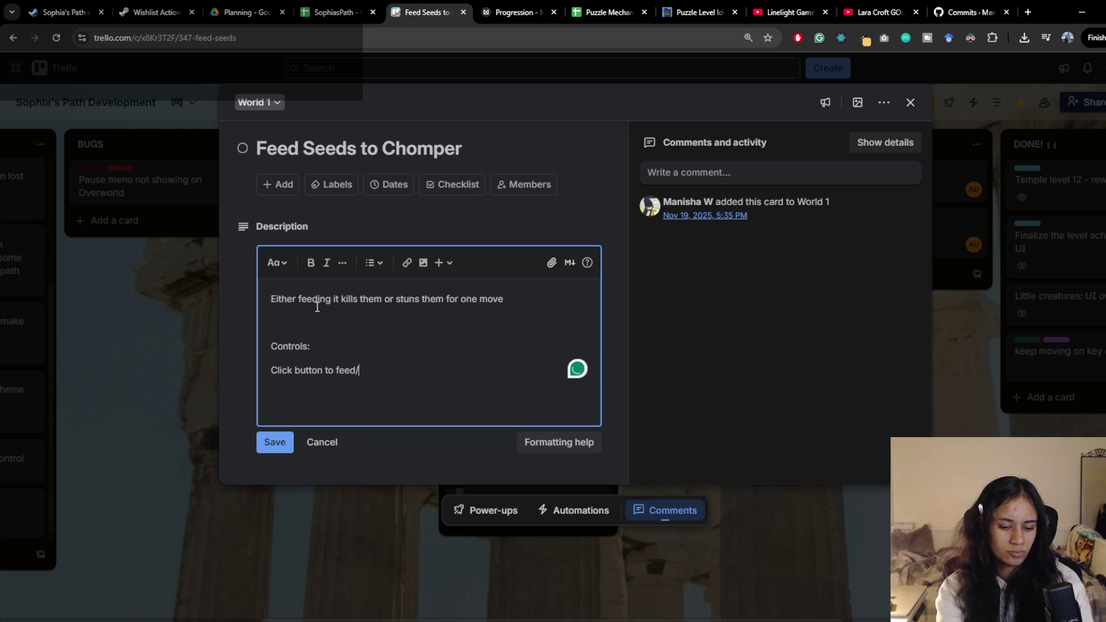
type("left joysti")
type("ck for")
key("BackSpace")
key("BackSpace")
key("BackSpace")
type("to feed?")
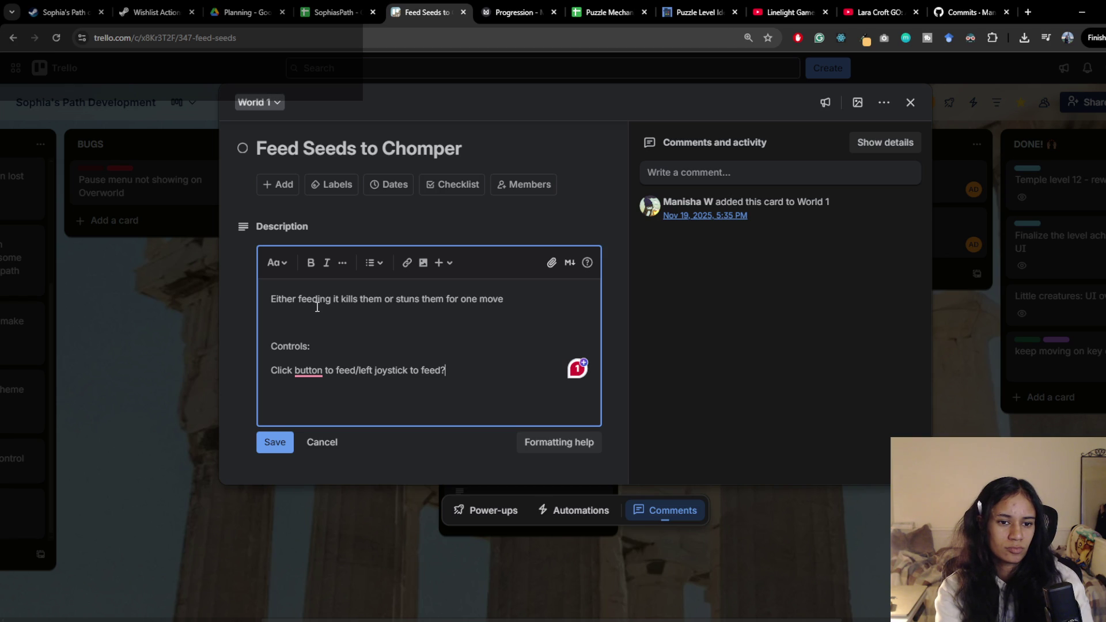
type("above")
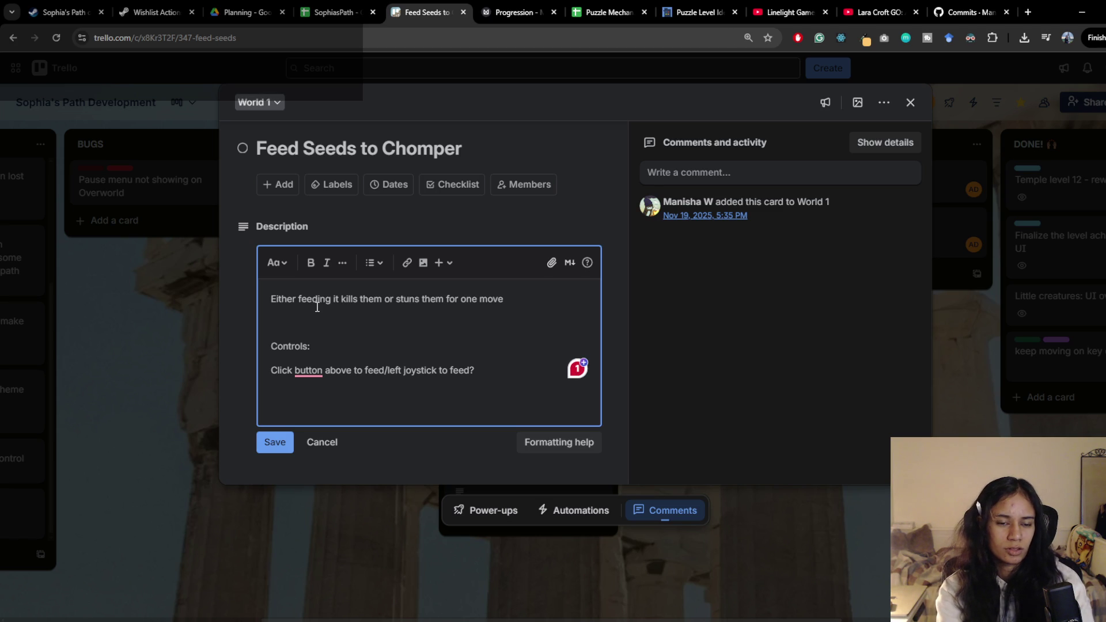
Add an OR option: 'Activate prompt shows up, then choose direction (kinda like that)'.
key("Return")
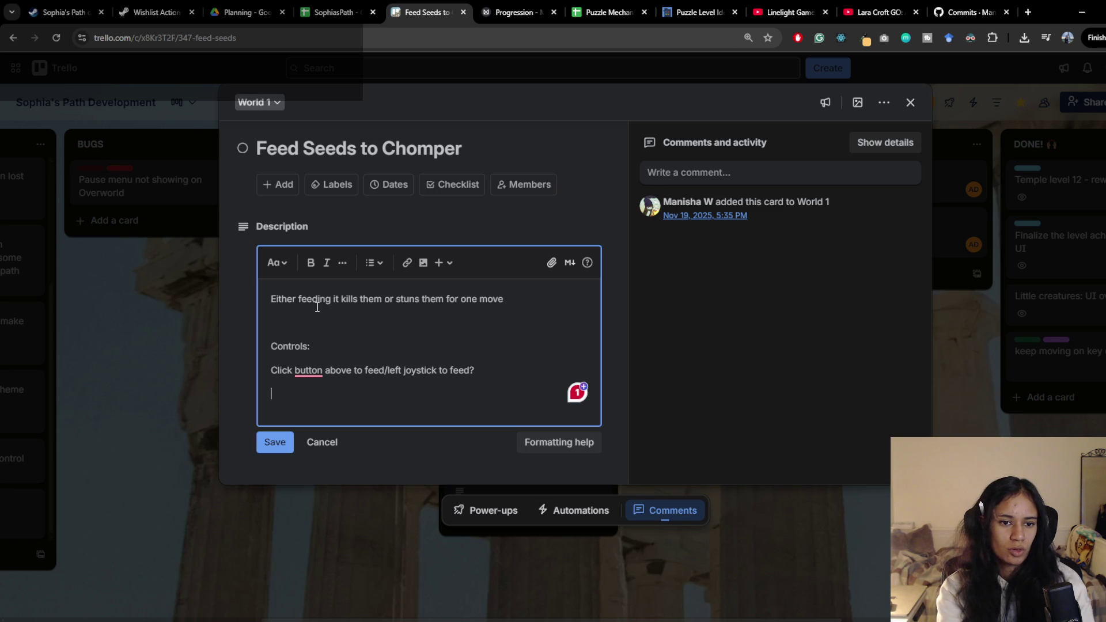
type("Or")
key("Return")
key("BackSpace")
key("BackSpace")
type("R")
key("Return")
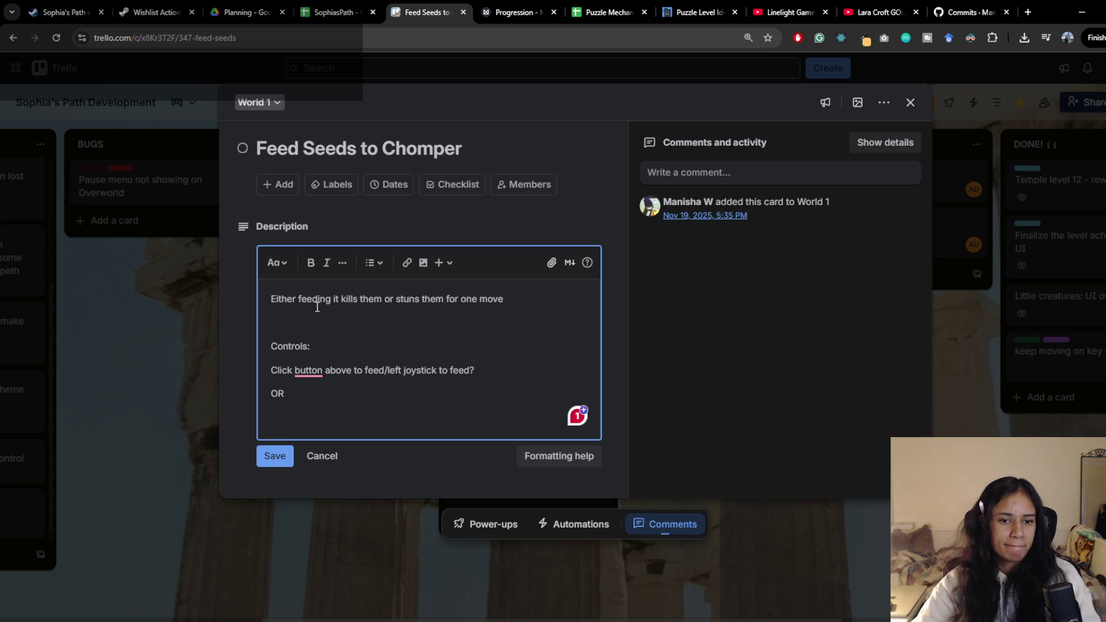
type("Active")
key("BackSpace")
key("BackSpace")
type("ate")
key("ctrl+BackSpace")
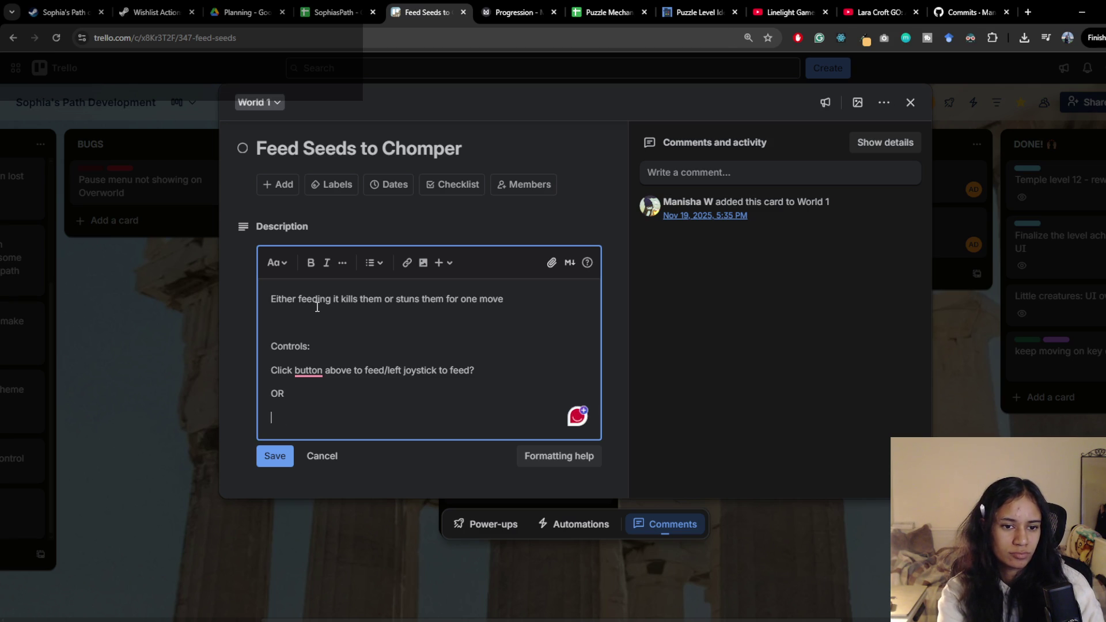
type("Activate ")
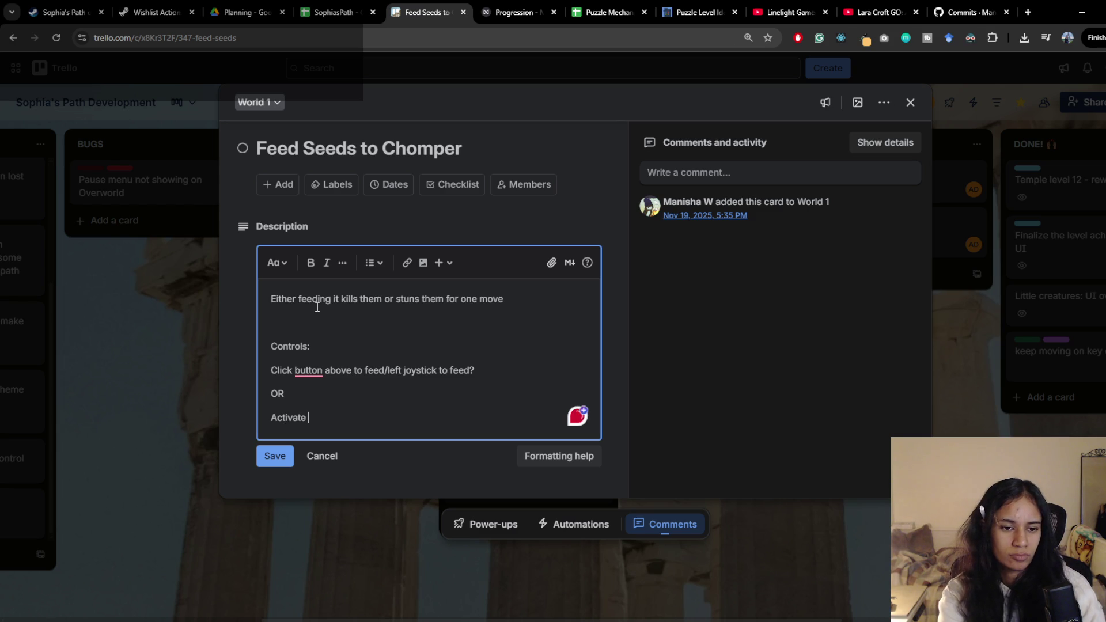
type("prompt")
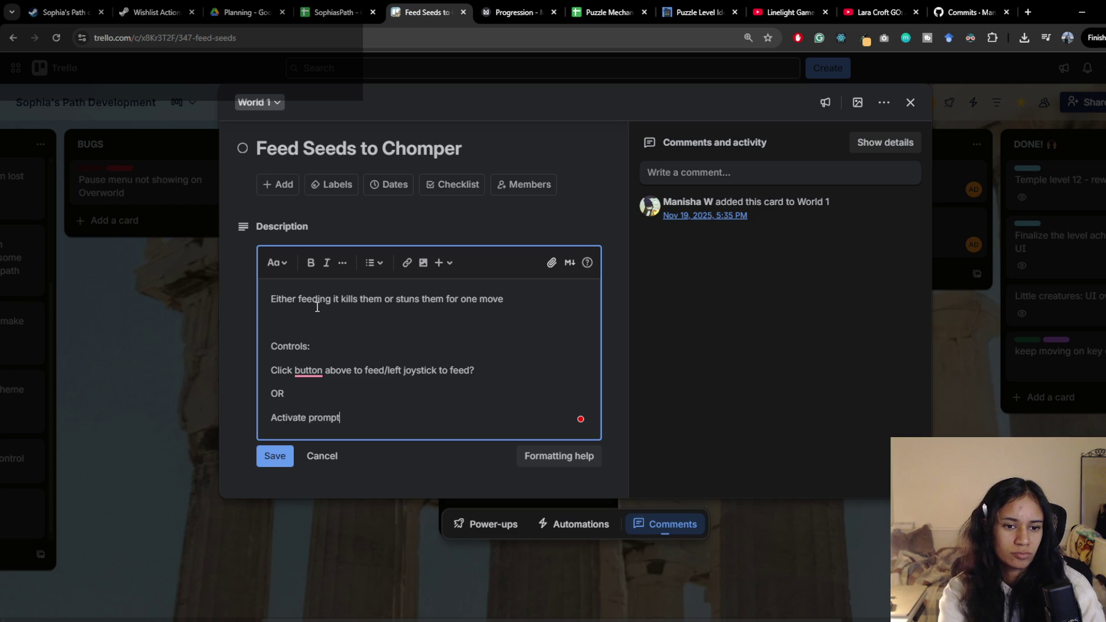
type(" shows up, then ")
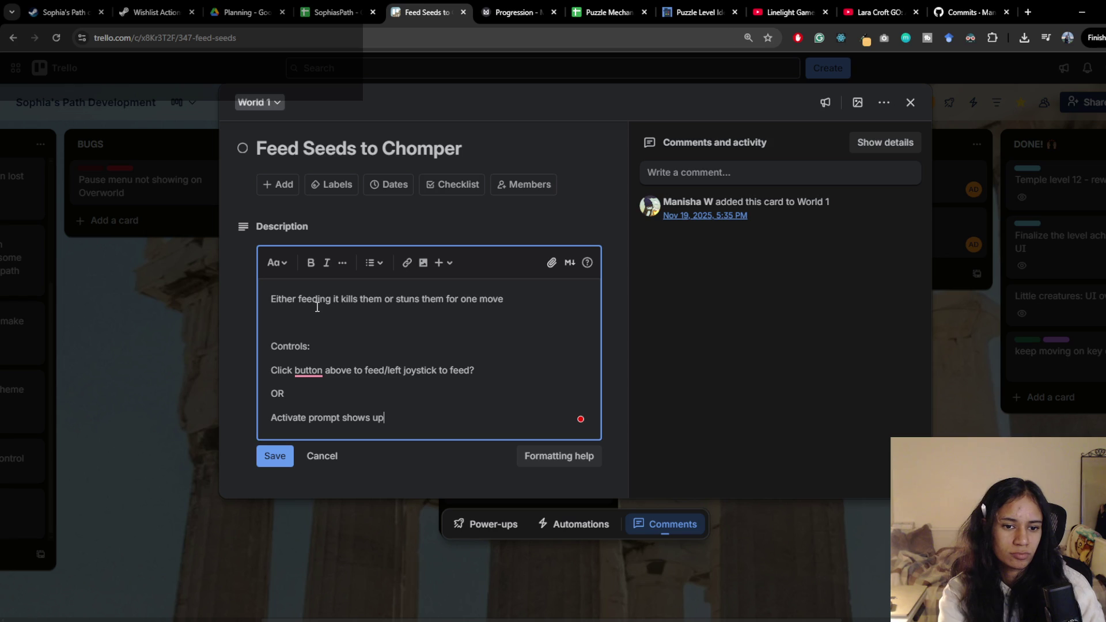
type("choose directi")
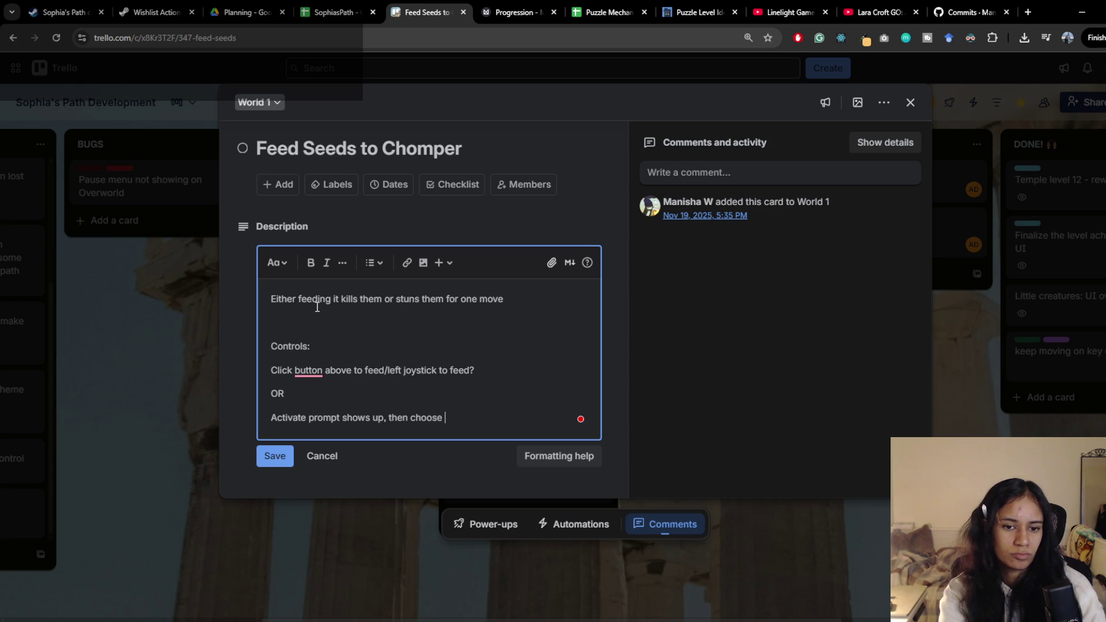
type("on")
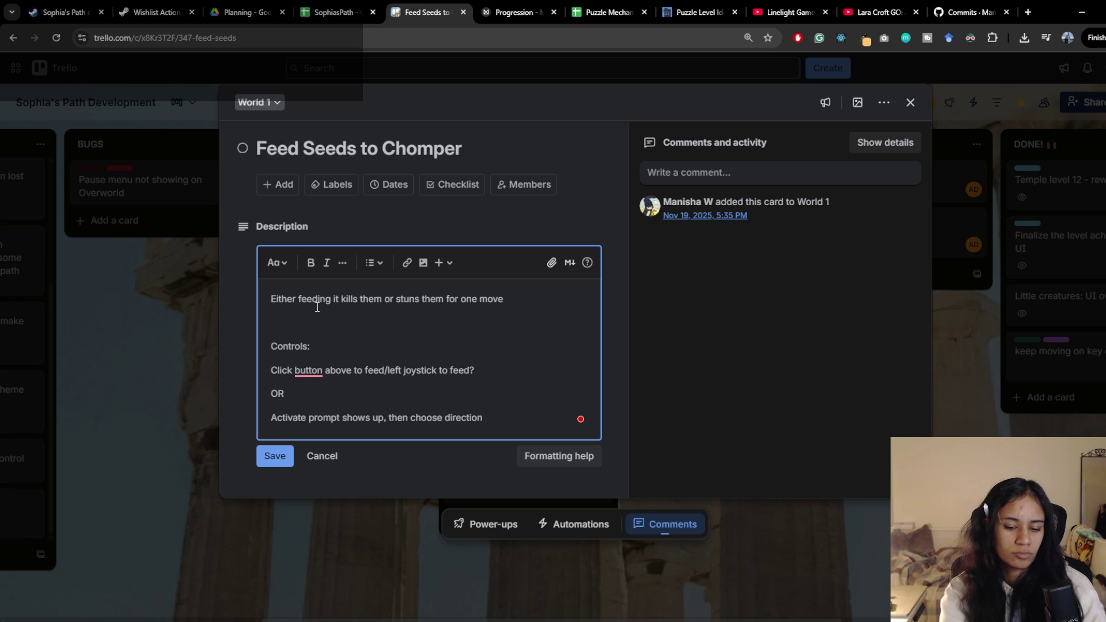
type(" (kinda like that)")
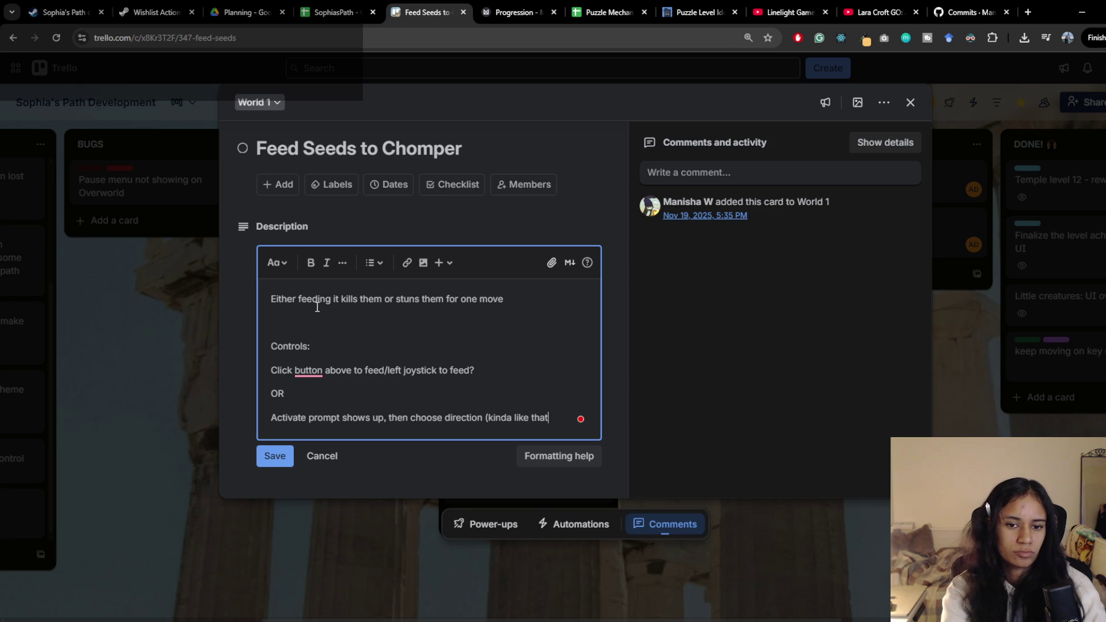
Add a final OR 'Inventory' option and save the card description.
key("Return")
type("OR")
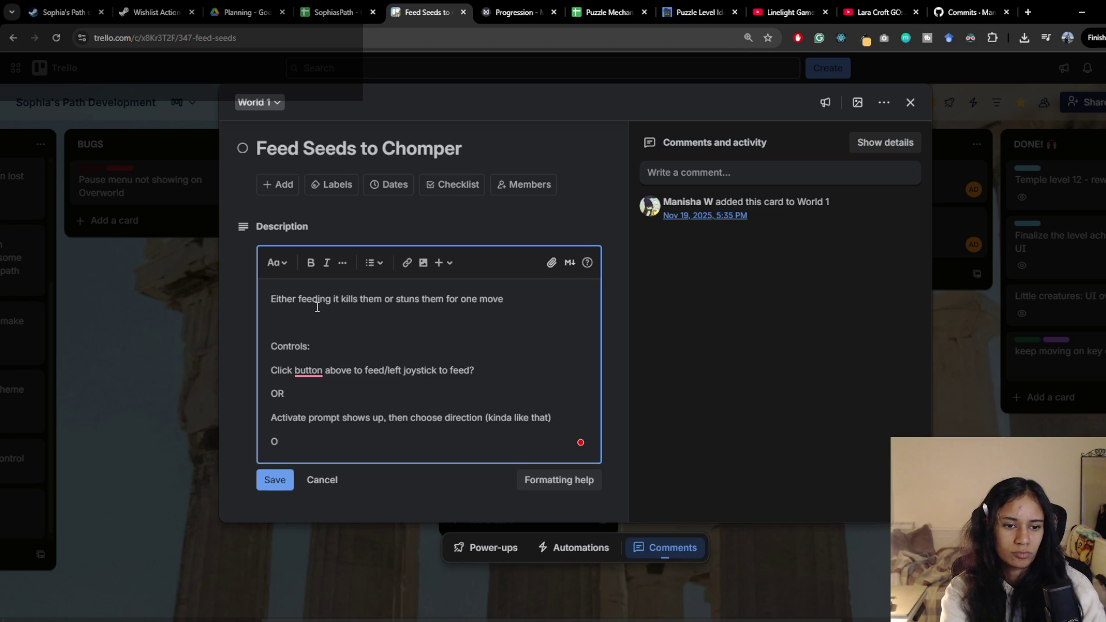
key("Return")
type("Inventory")
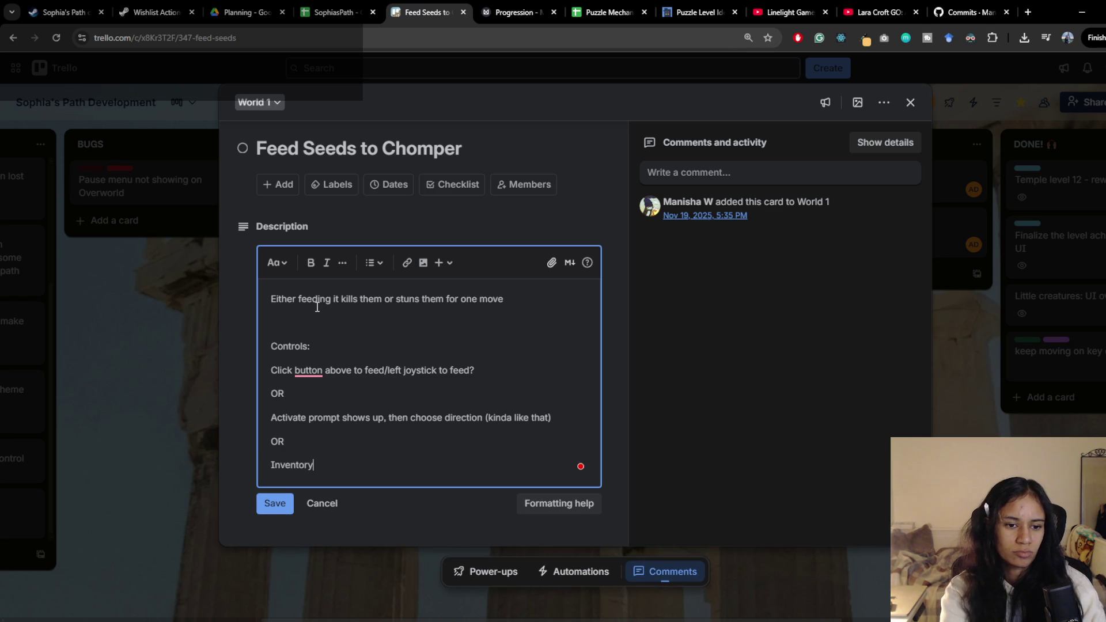
left_click(282, 505)
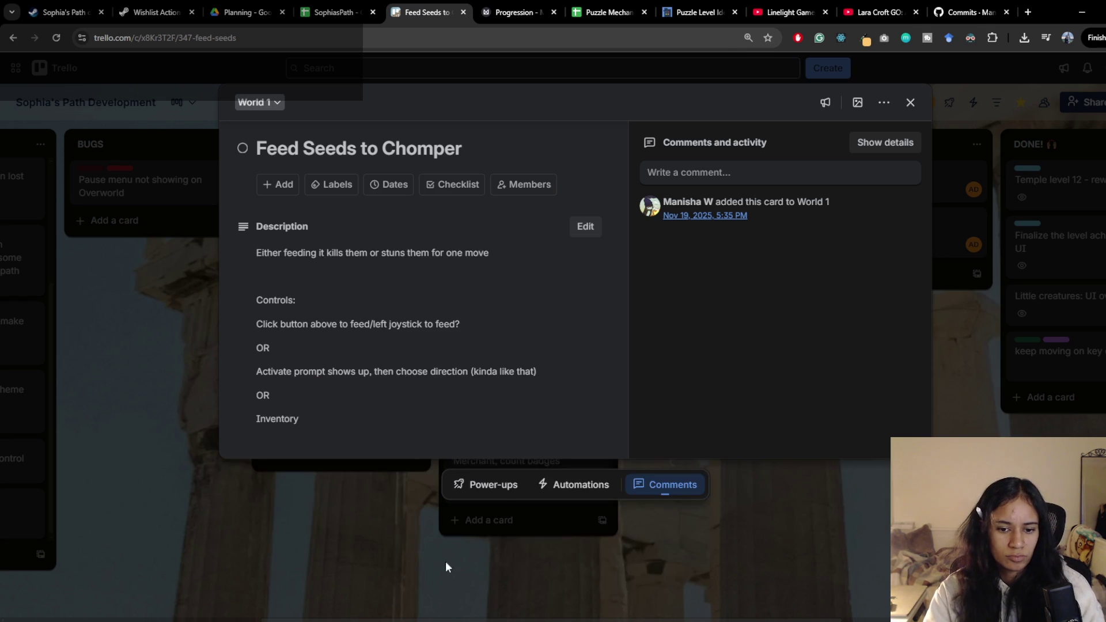
left_click(539, 608)
Back in Unity, stop play mode, load Level 10 and frame the Canvas.
key("alt+Tab")
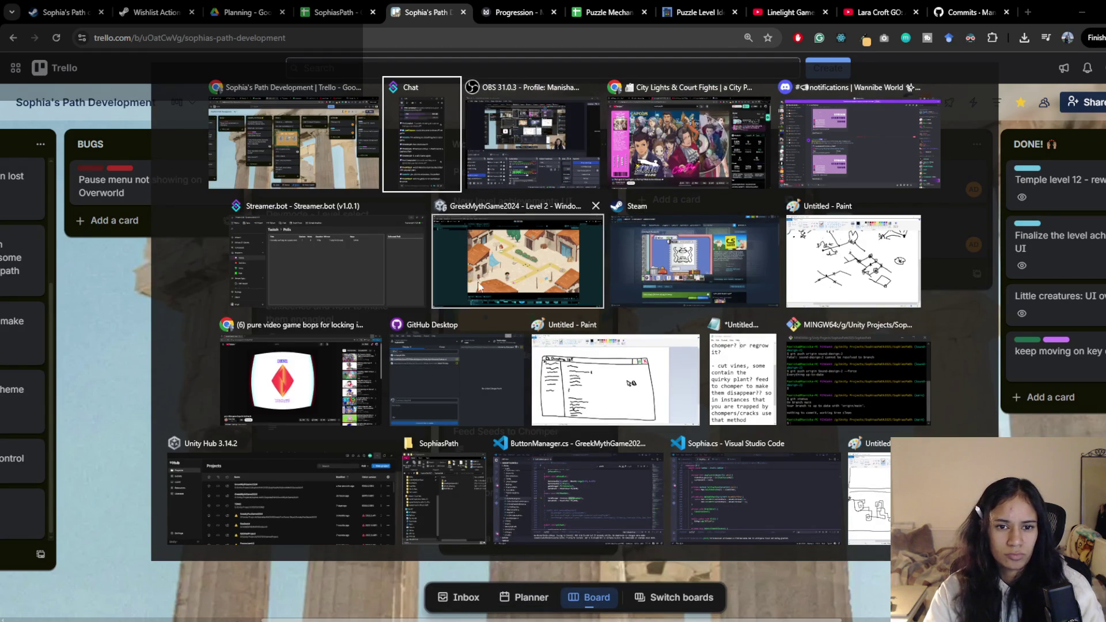
left_click(544, 286)
left_click(557, 42)
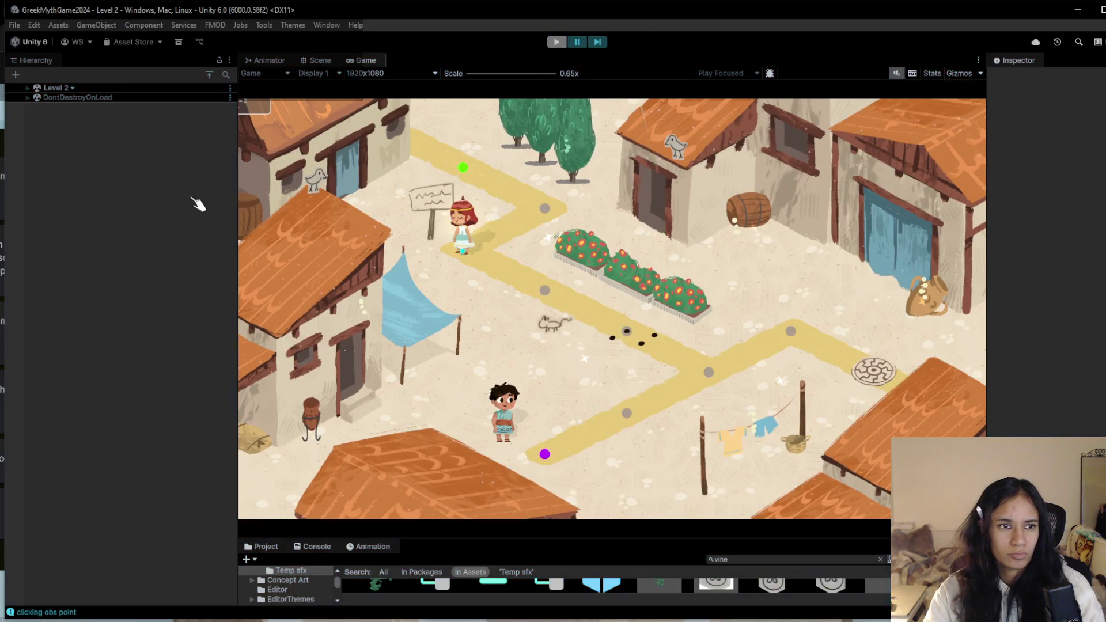
left_click(74, 89)
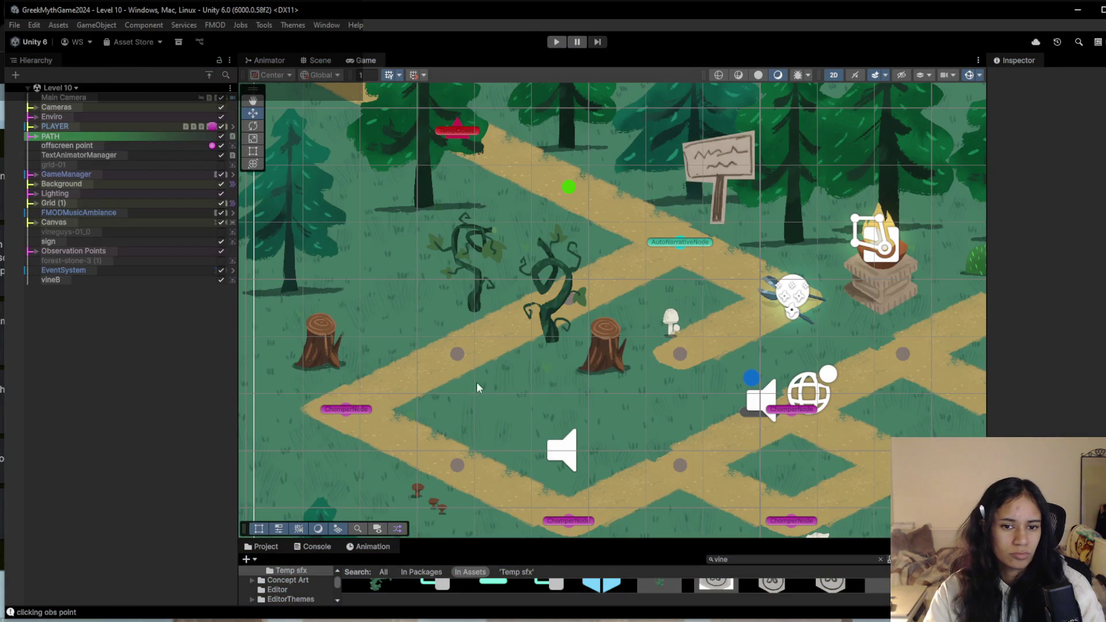
scroll(536, 294, "down", 2)
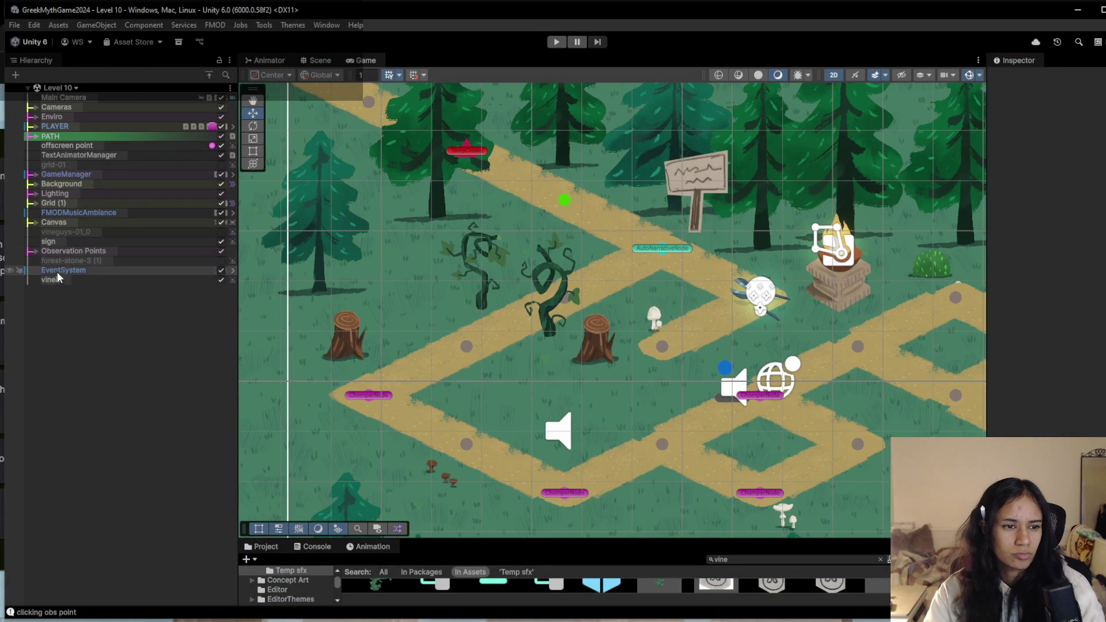
double_click(71, 223)
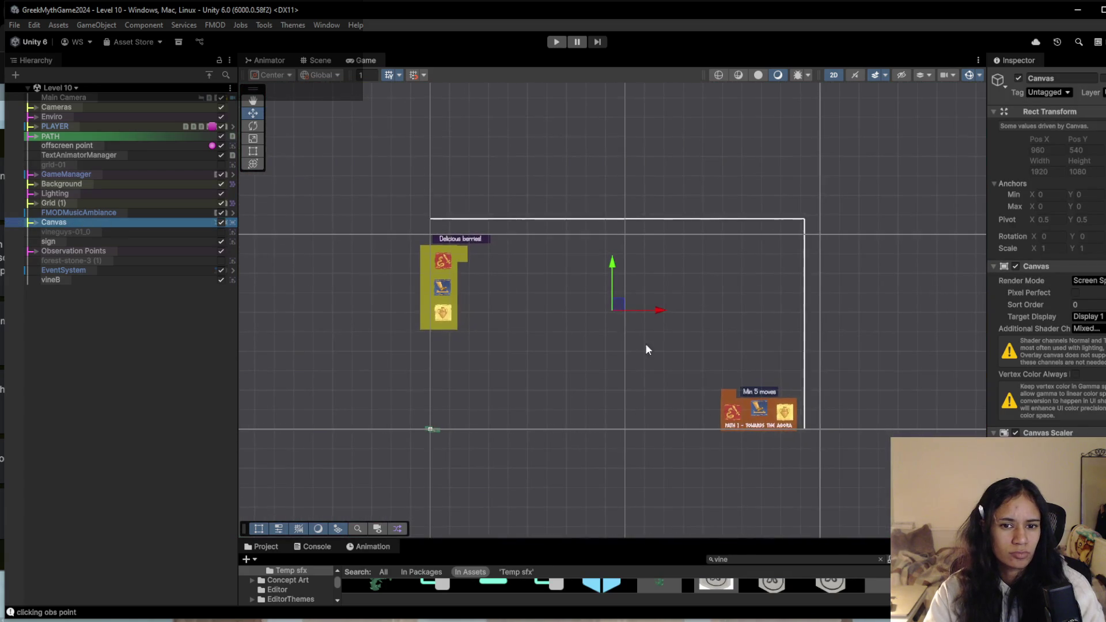
scroll(583, 386, "up", 3)
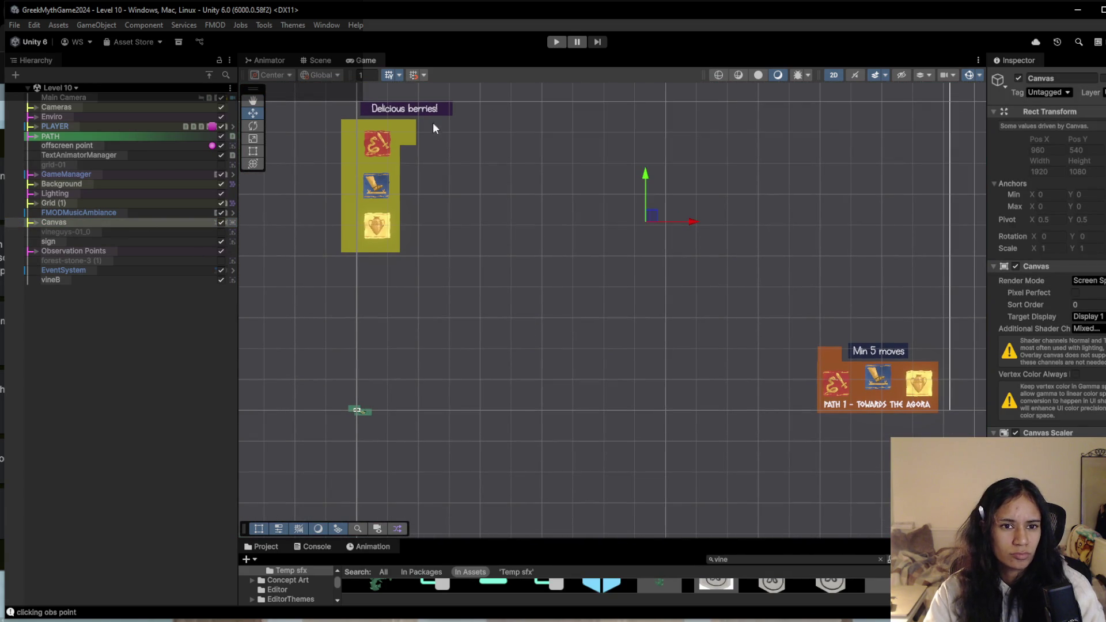
Duplicate the Delicious berries label, move it lower, and reparent it under Canvas outside Inventory.
left_click(397, 112)
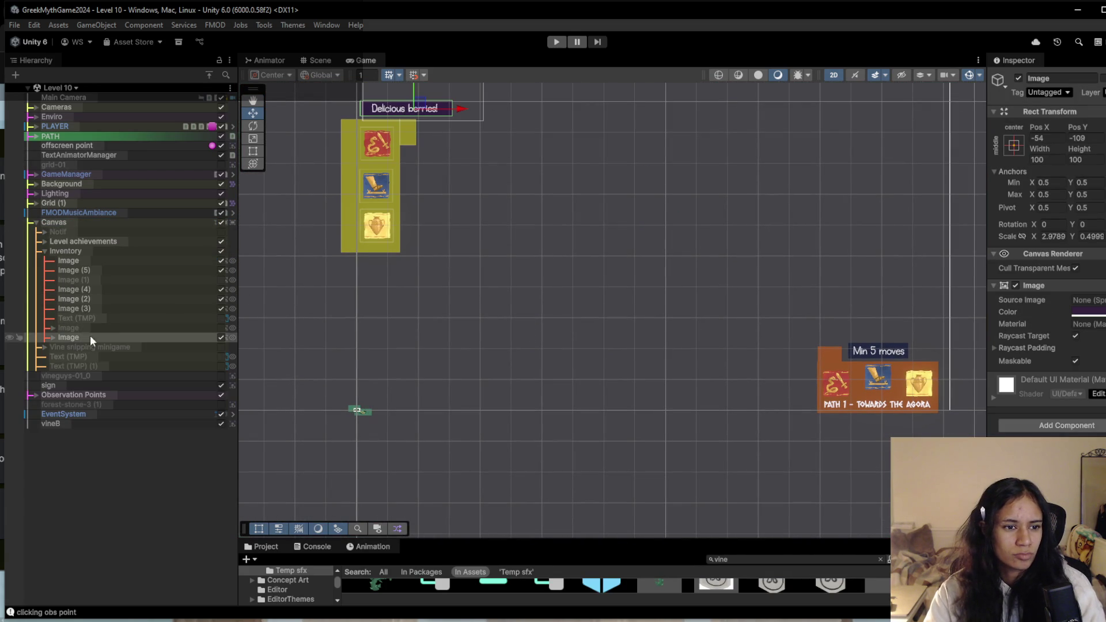
key("ctrl+d")
left_click_drag(417, 86, 436, 372)
mouse_move(127, 347)
left_mouse_down()
mouse_move(139, 250)
mouse_move(220, 261)
left_mouse_up()
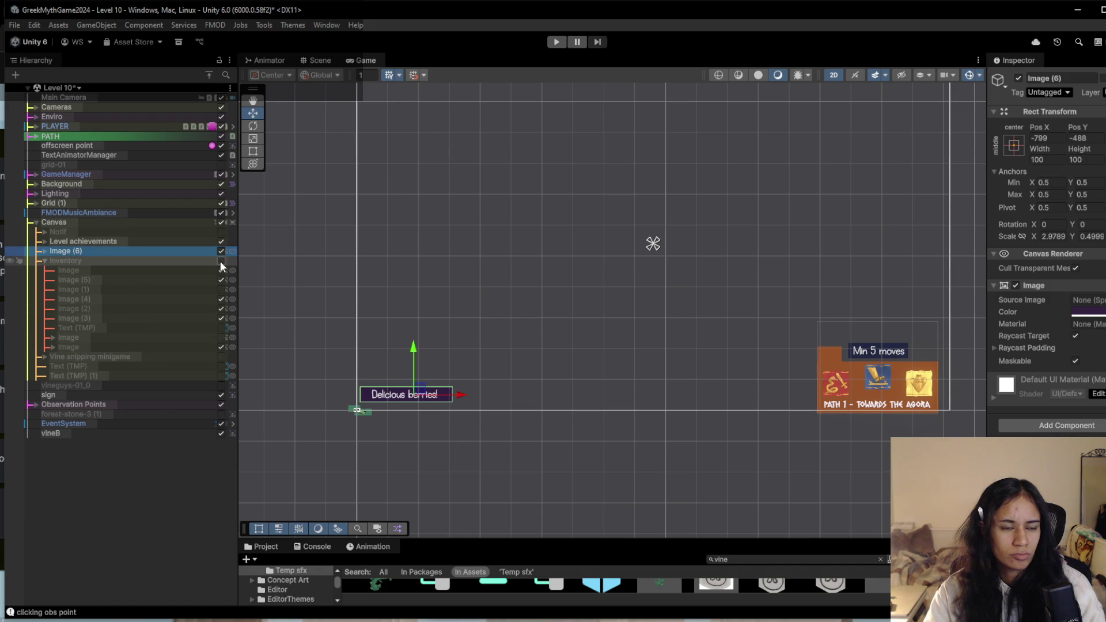
left_click(46, 251)
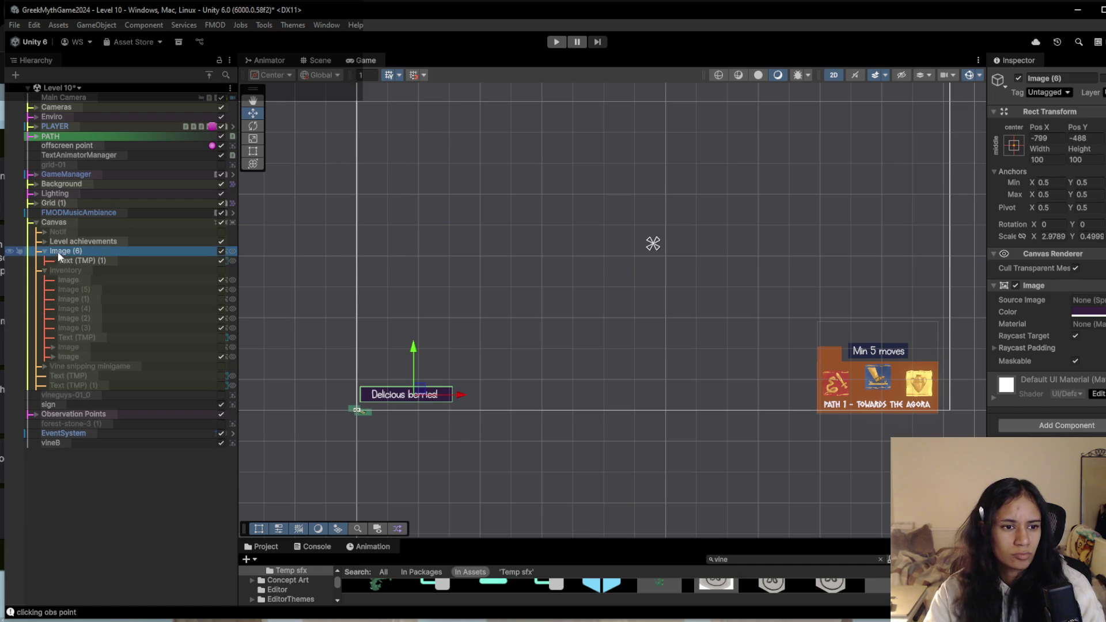
left_click(81, 261)
left_click(1057, 347)
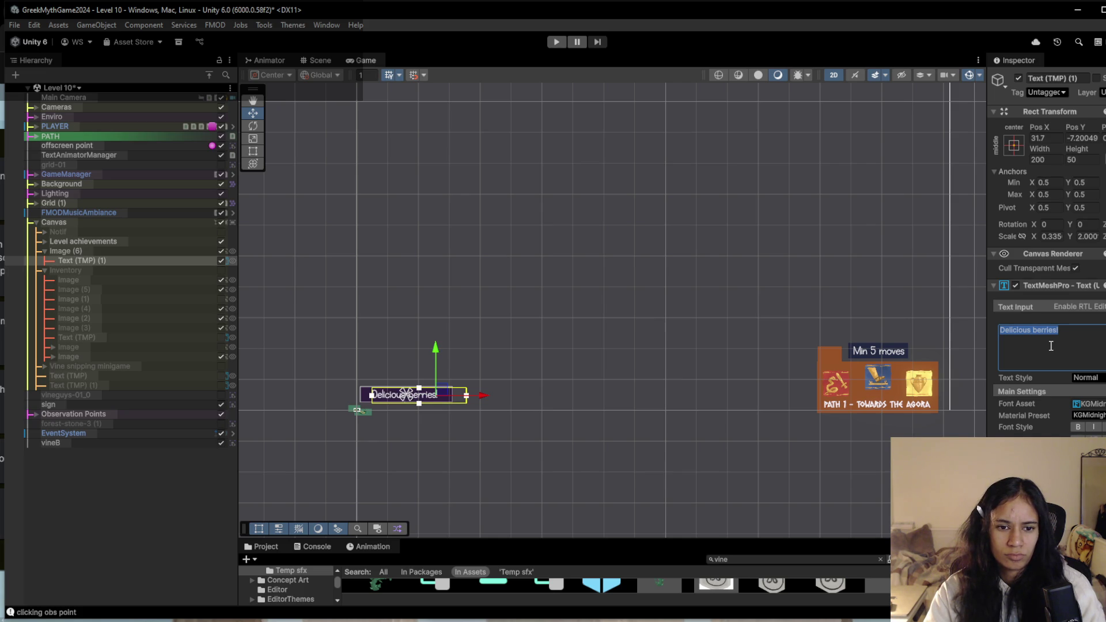
Change the copied label's text from 'Delicious berries!' to 'Click to use snippers'.
type("Cl")
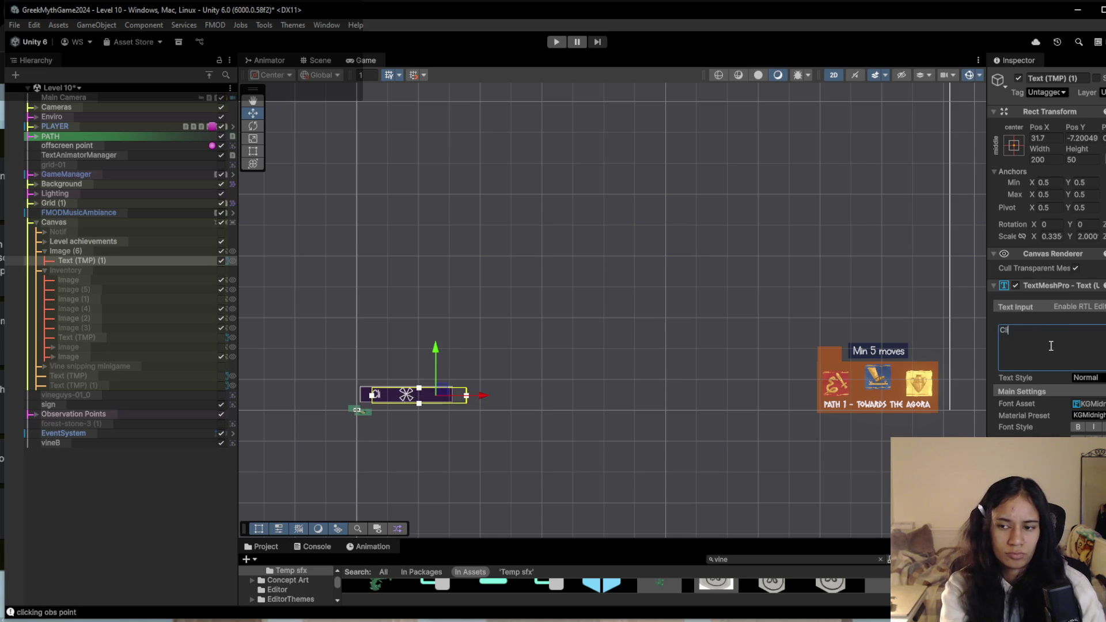
type("ick to")
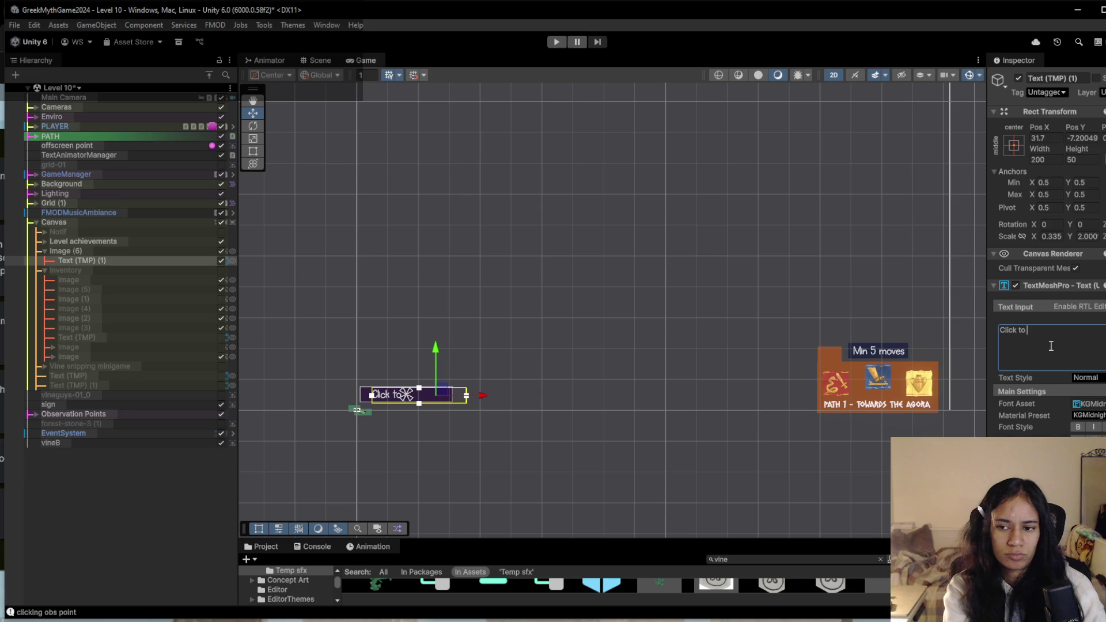
type(" e")
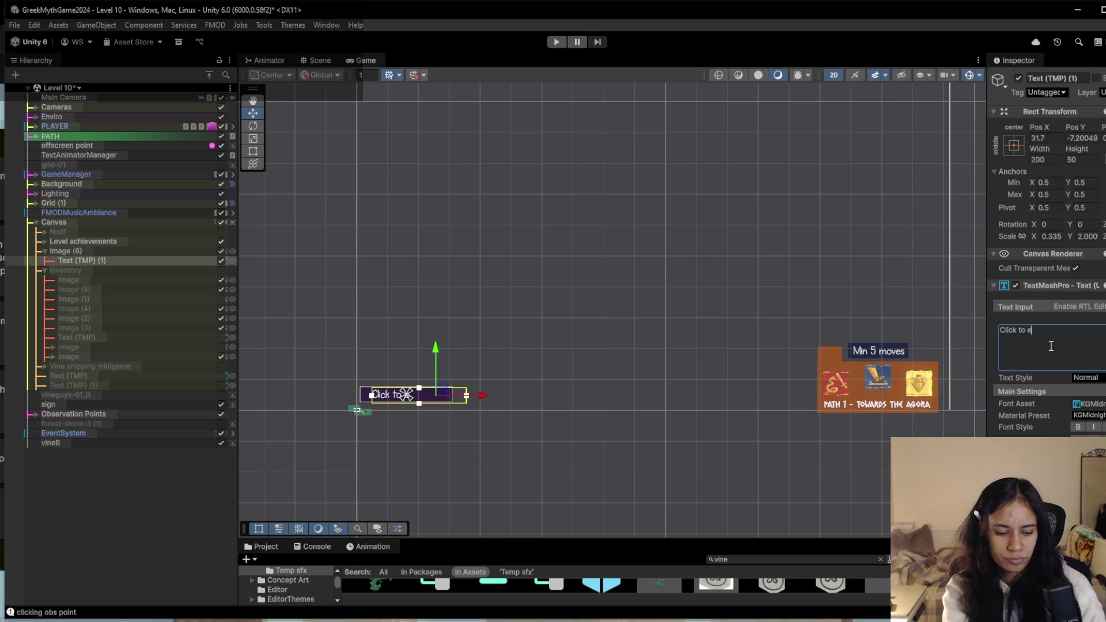
type("duipt")
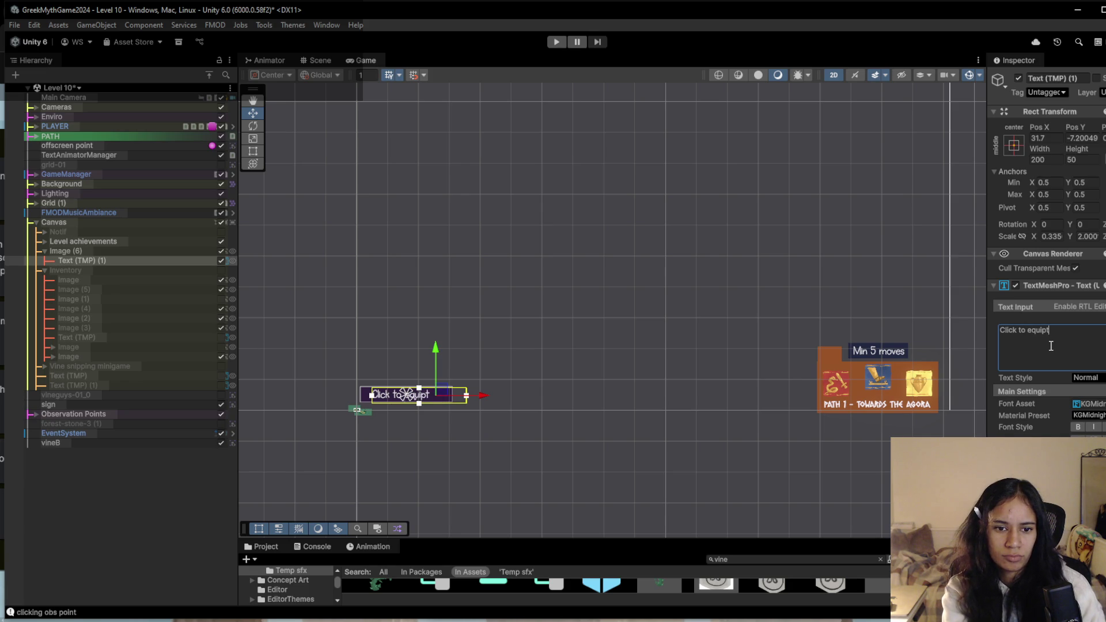
key("BackSpace")
key("BackSpace")
key("BackSpace")
type("hold")
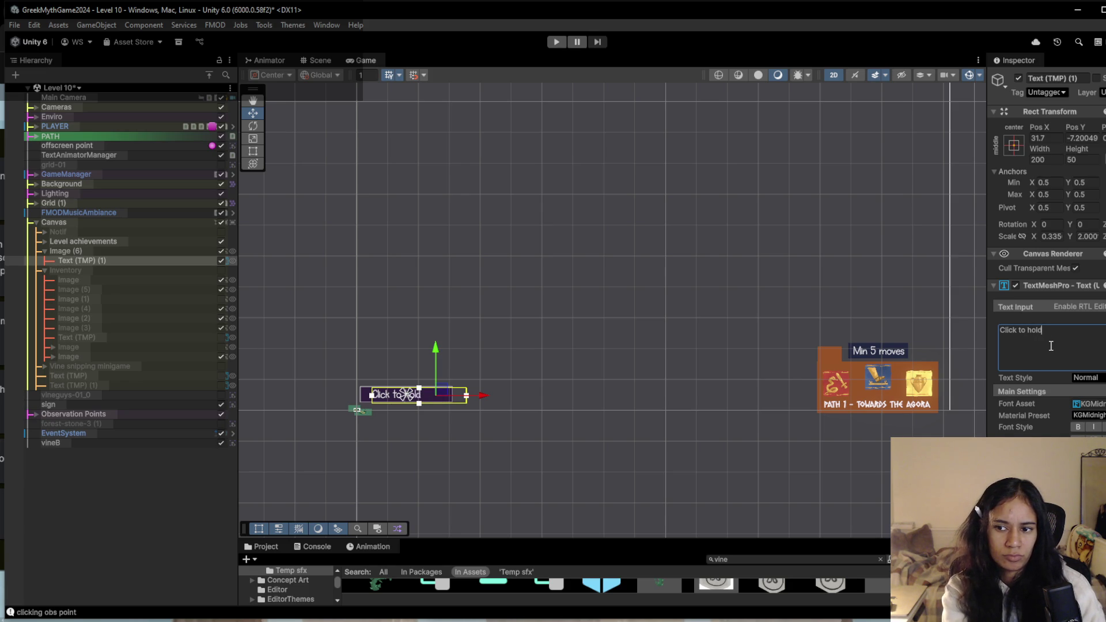
type(" snippers")
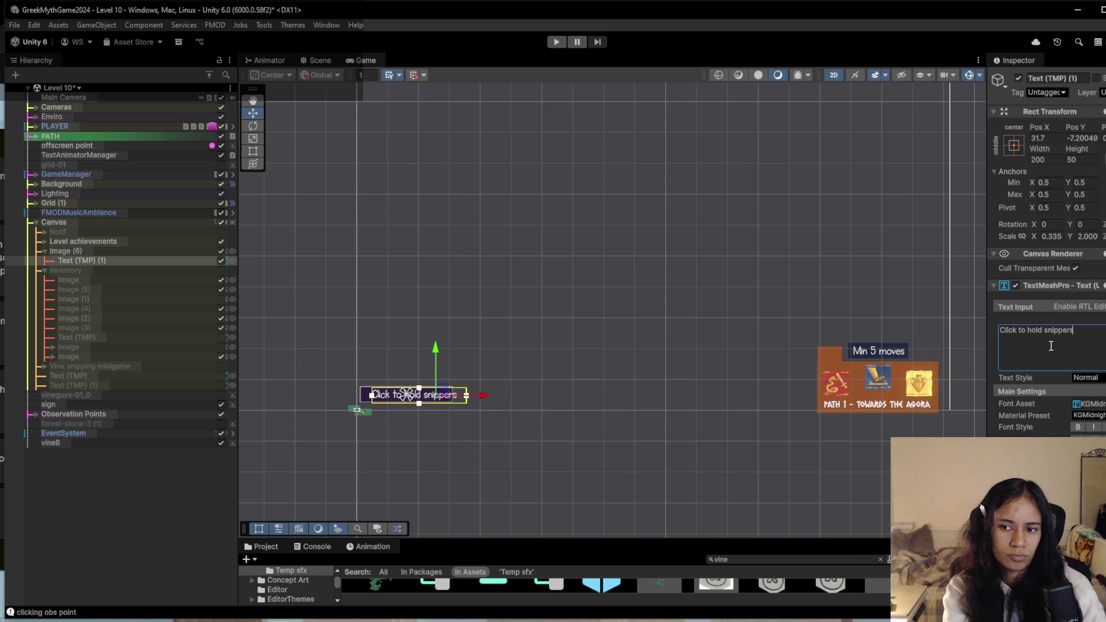
key("ctrl+BackSpace")
key("ctrl+BackSpace")
key("ctrl+BackSpace")
type("to u")
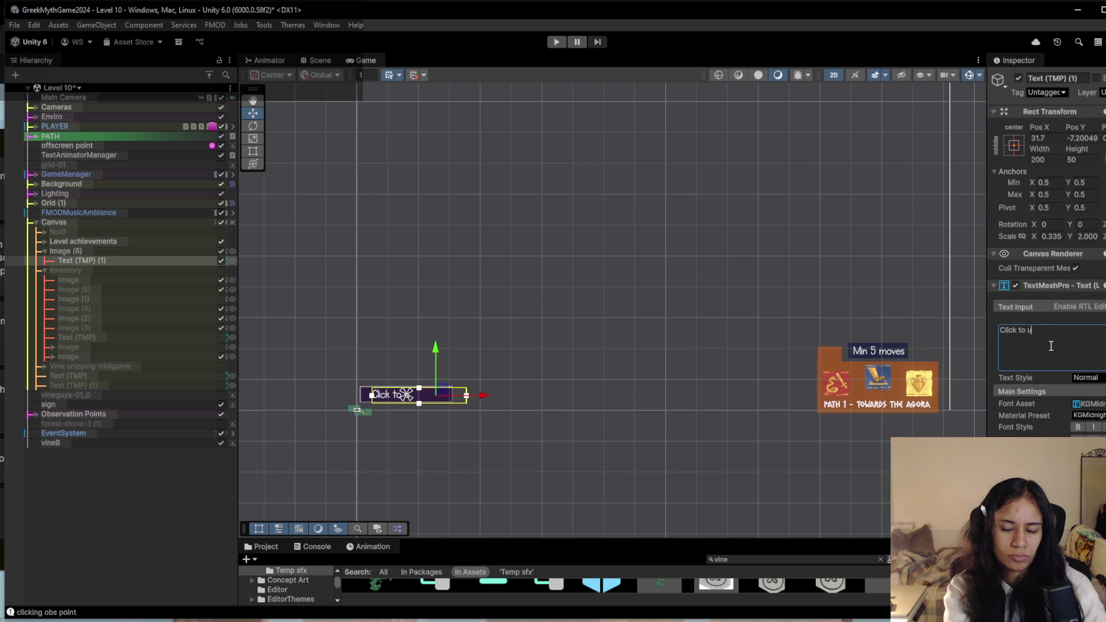
type("se snippers")
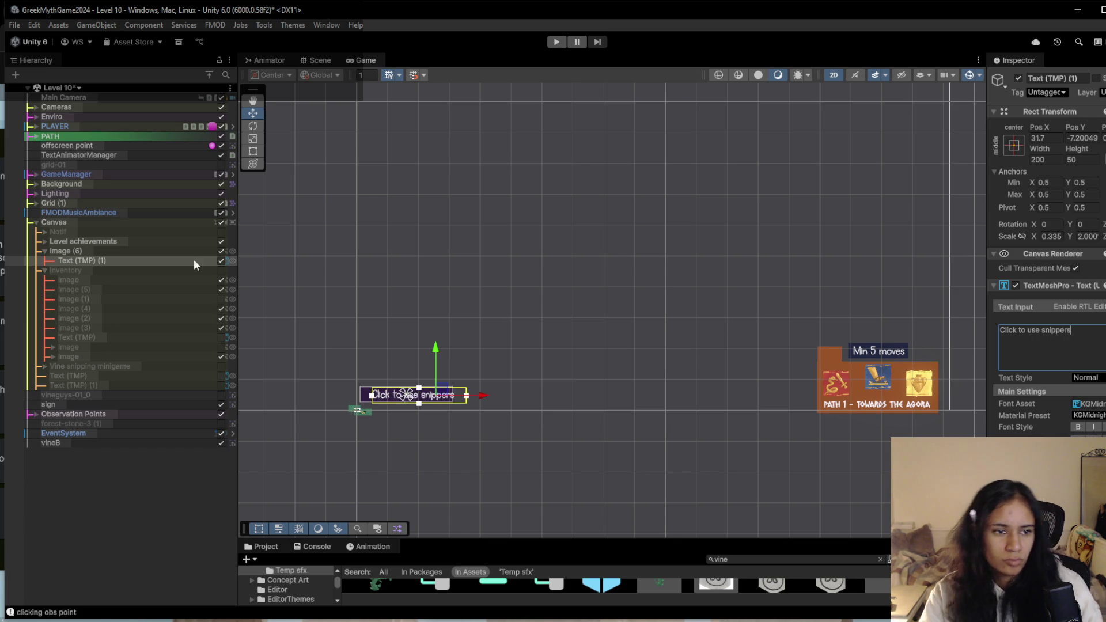
left_click(98, 250)
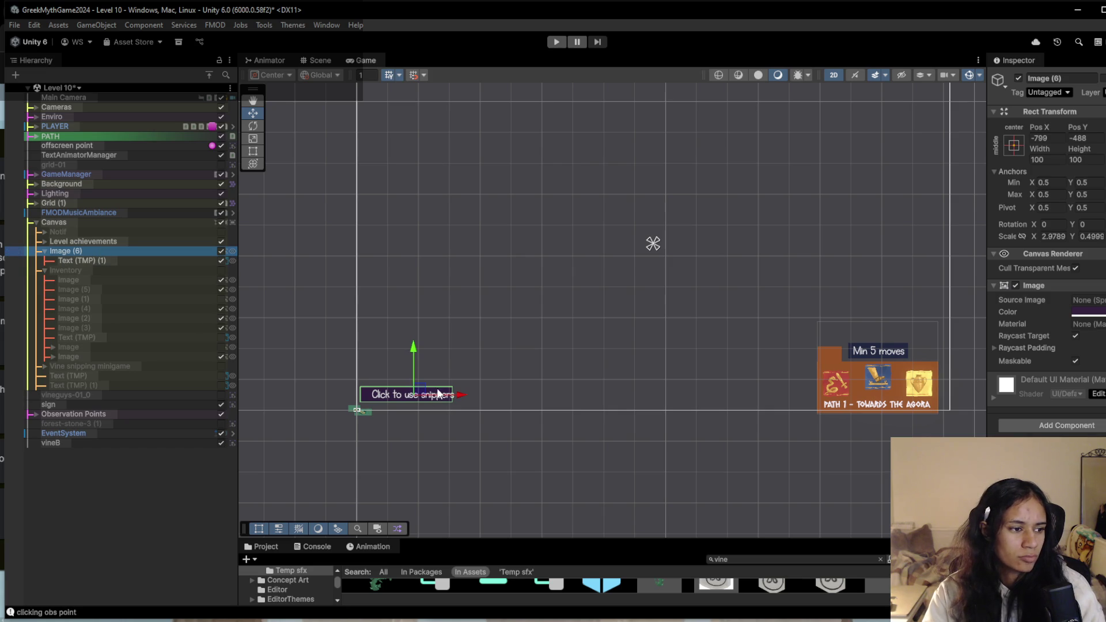
Widen the purple prompt background with the Rect tool so it fits the text.
scroll(438, 395, "up", 2)
key("t")
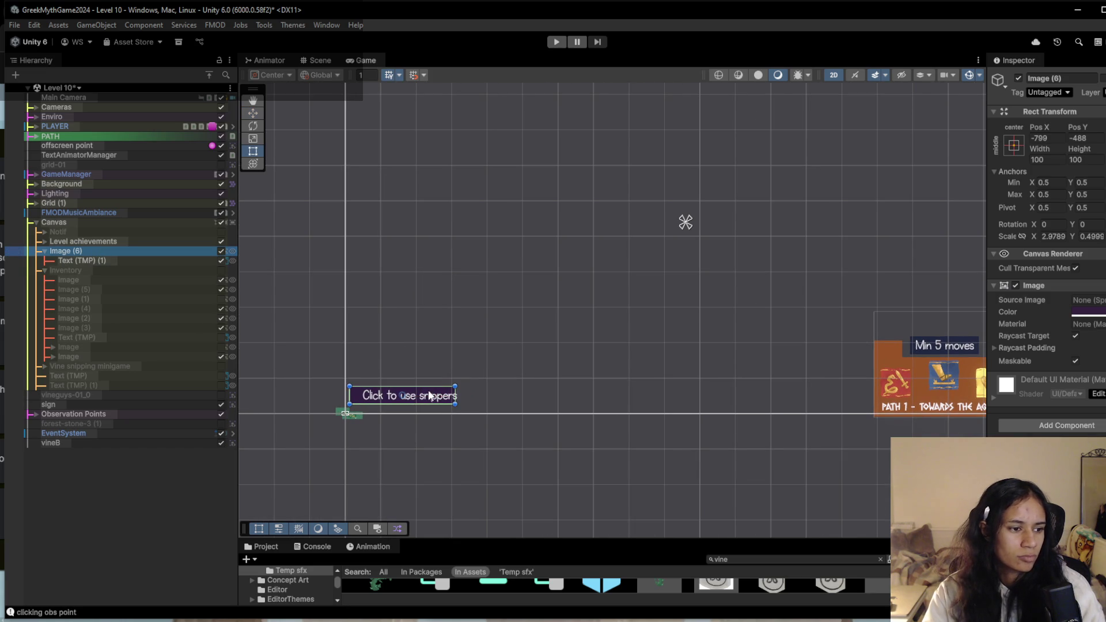
left_click_drag(457, 395, 480, 395)
Shift the prompt text slightly left to fit, then preview the level in Game view.
key("w")
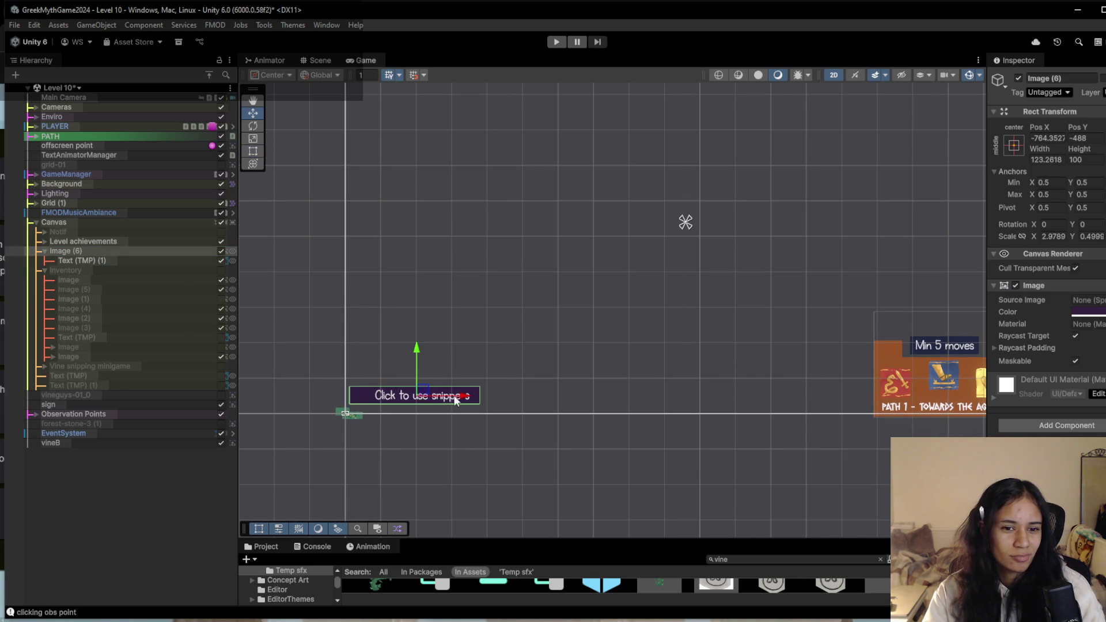
left_click(80, 261)
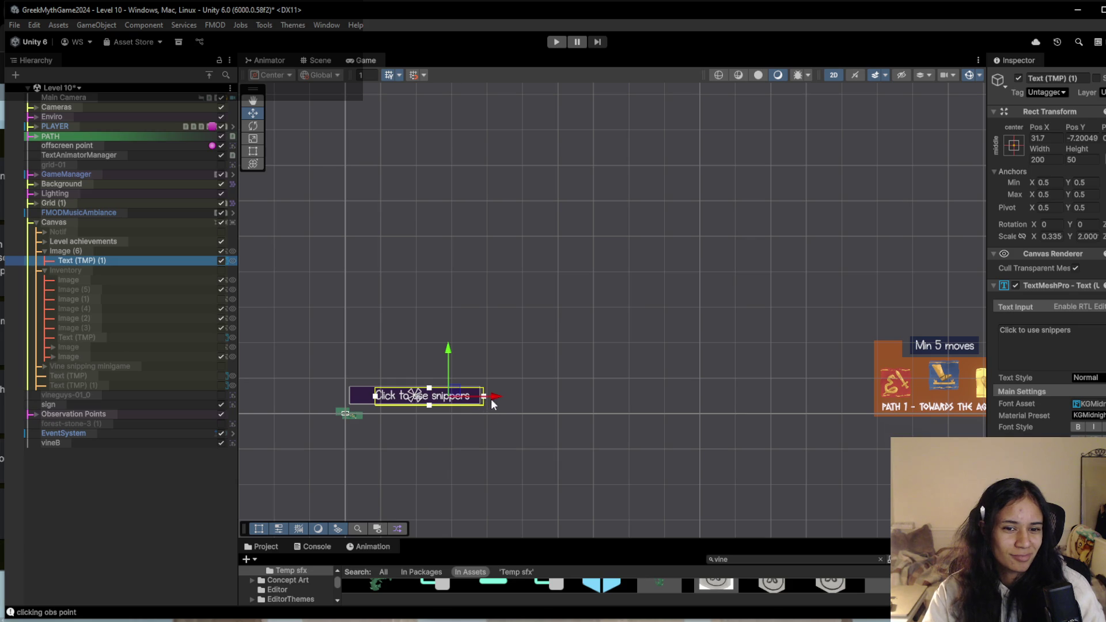
left_click_drag(492, 397, 485, 399)
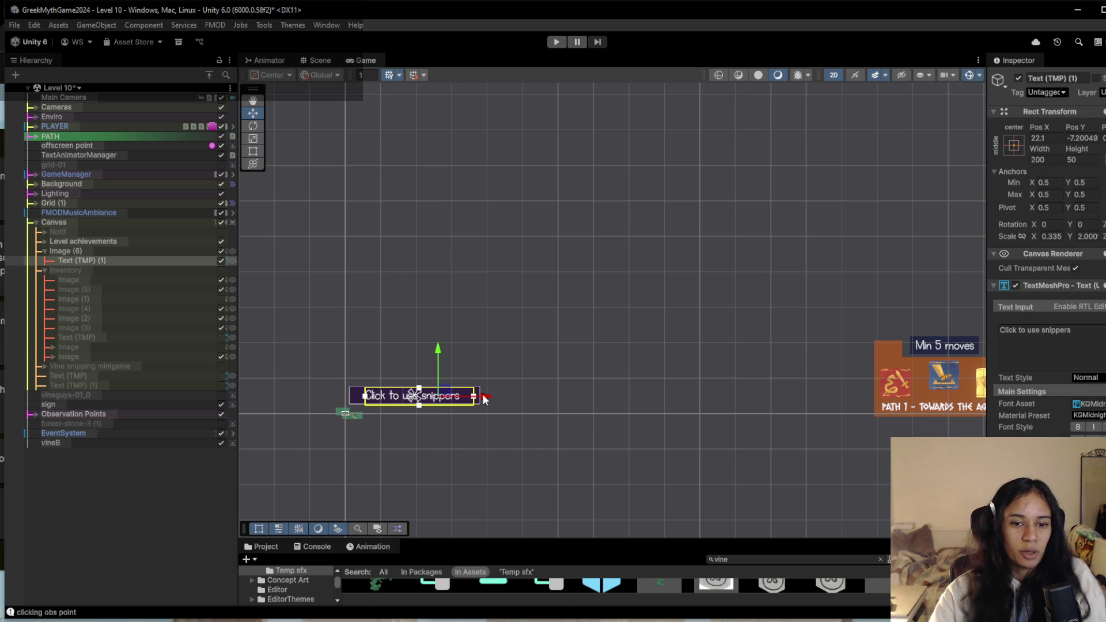
scroll(510, 412, "up", 5)
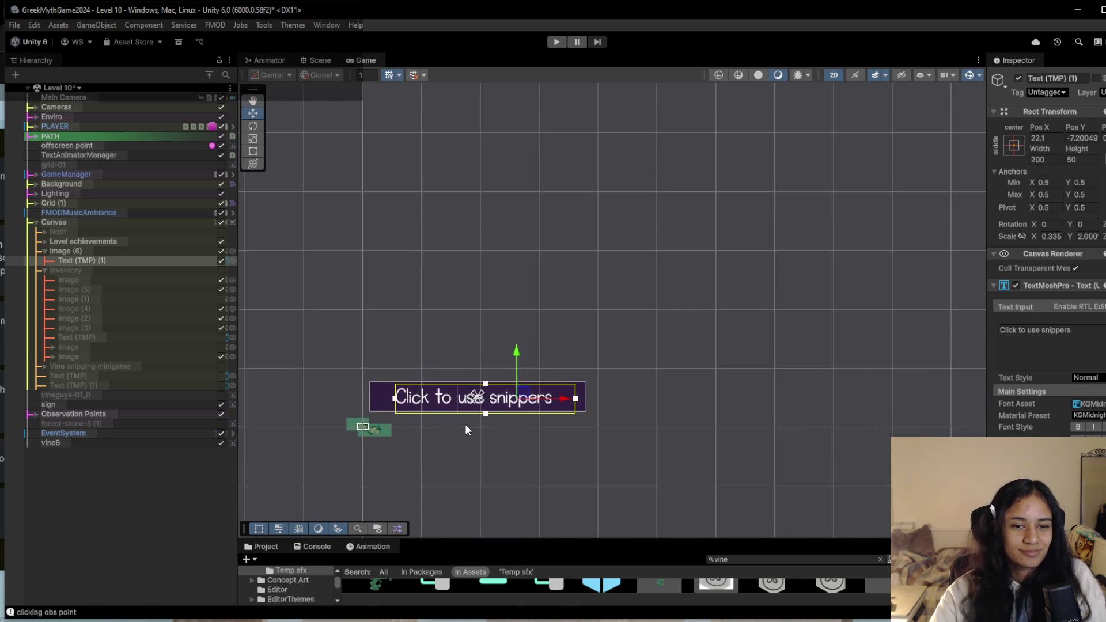
scroll(460, 425, "up", 1)
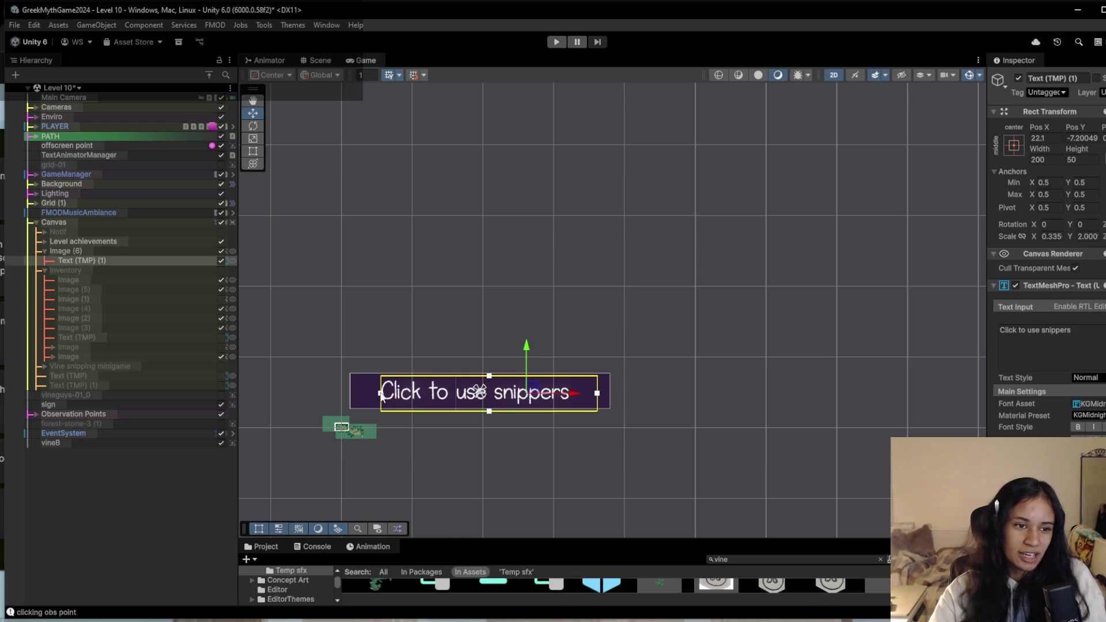
mouse_move(381, 397)
left_mouse_down()
mouse_move(366, 396)
mouse_move(383, 397)
left_mouse_up()
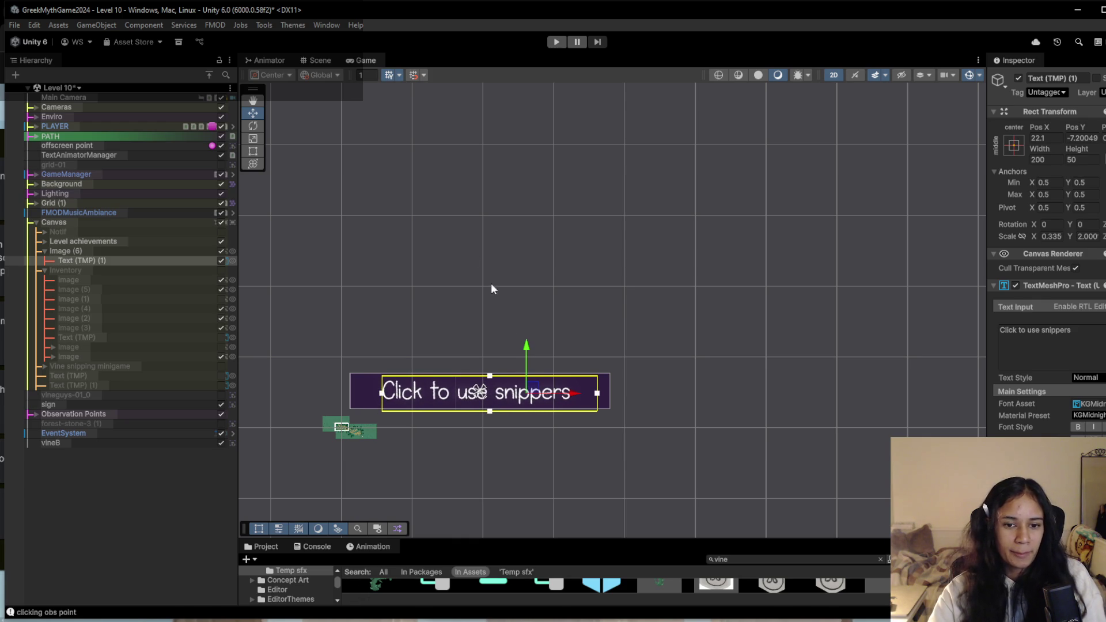
left_click(377, 60)
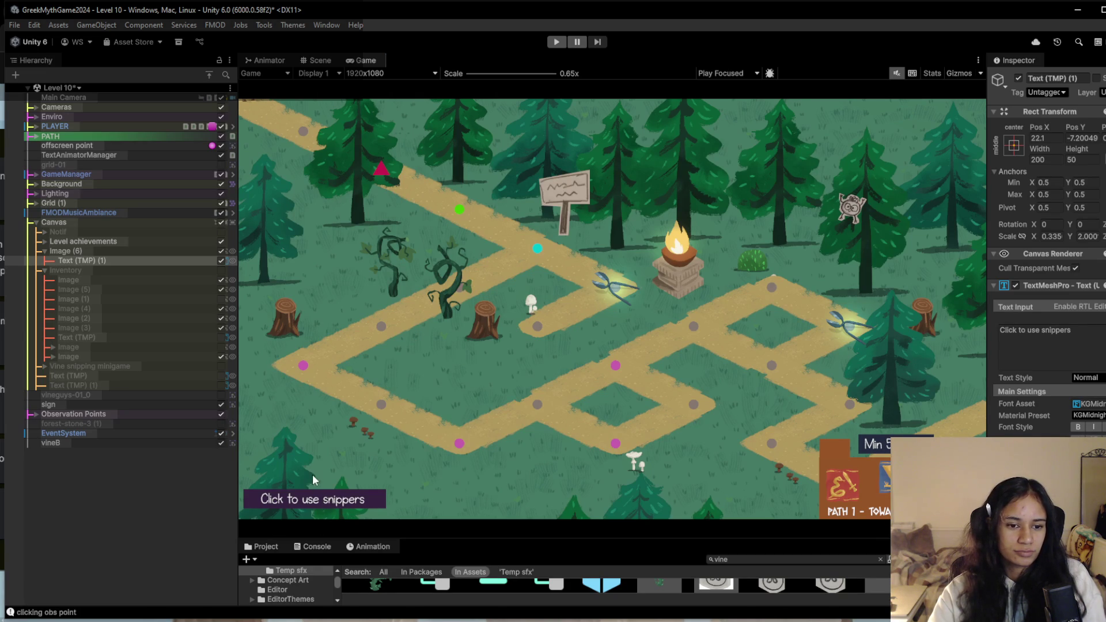
Return to the Scene view and select the prompt's background, Image (6).
left_click(331, 61)
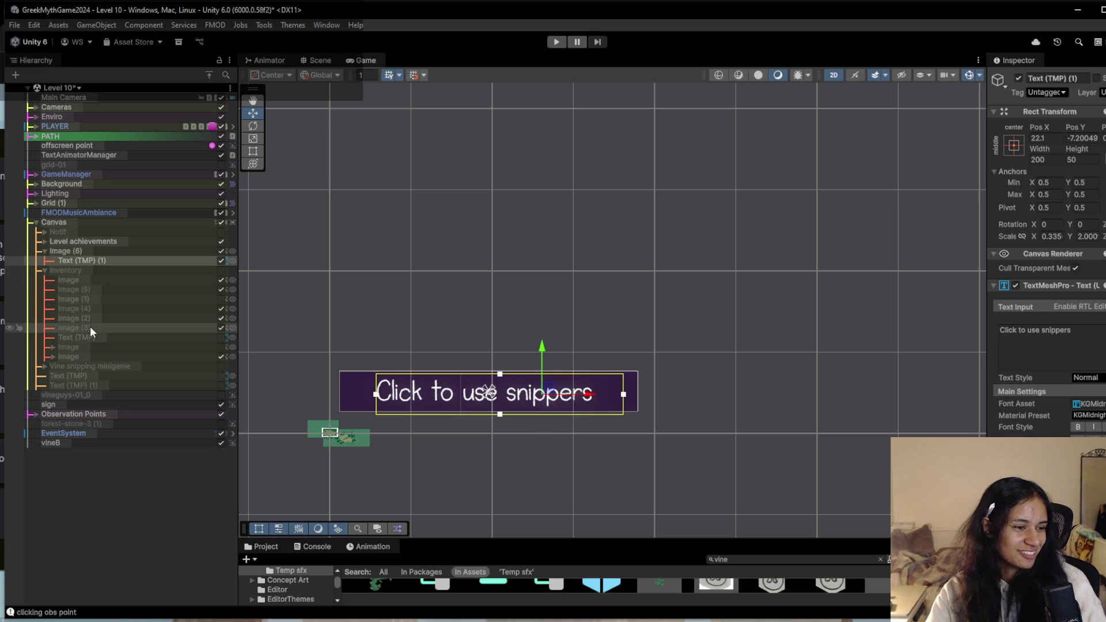
left_click(102, 250)
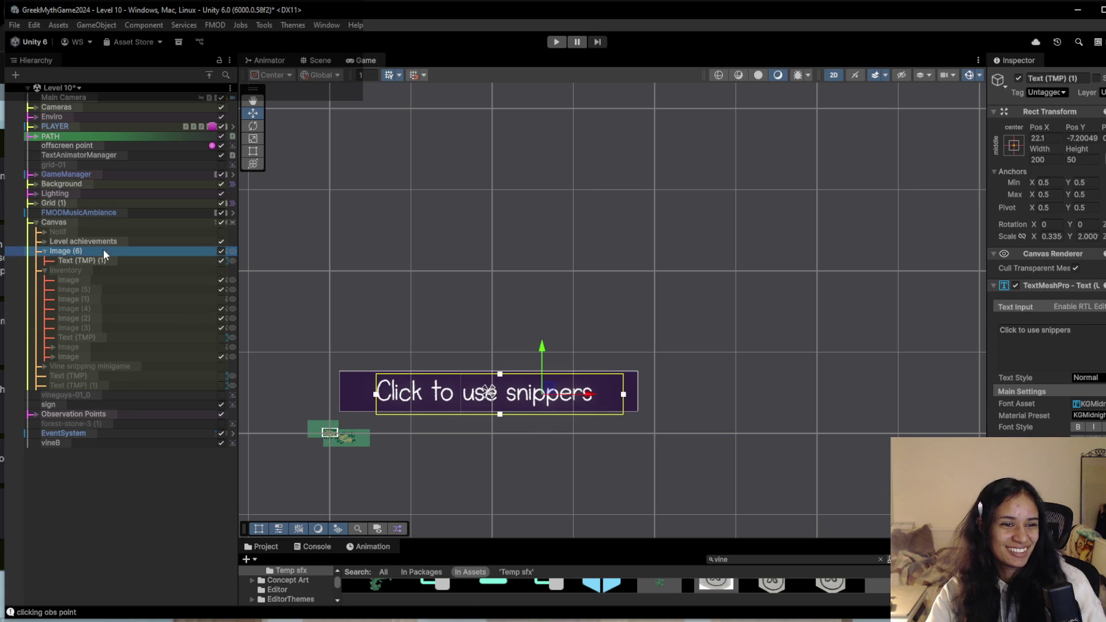
left_click(103, 260)
left_click(102, 251)
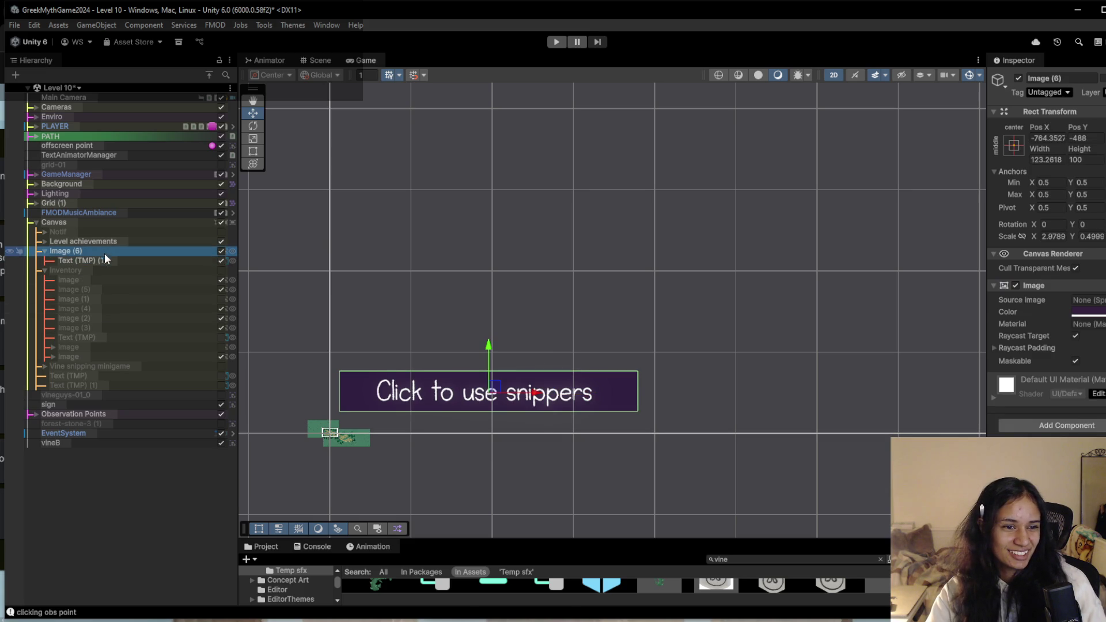
Duplicate the prompt background, delete the copy's child text, and move the copy above the prompt.
key("ctrl+shift+v")
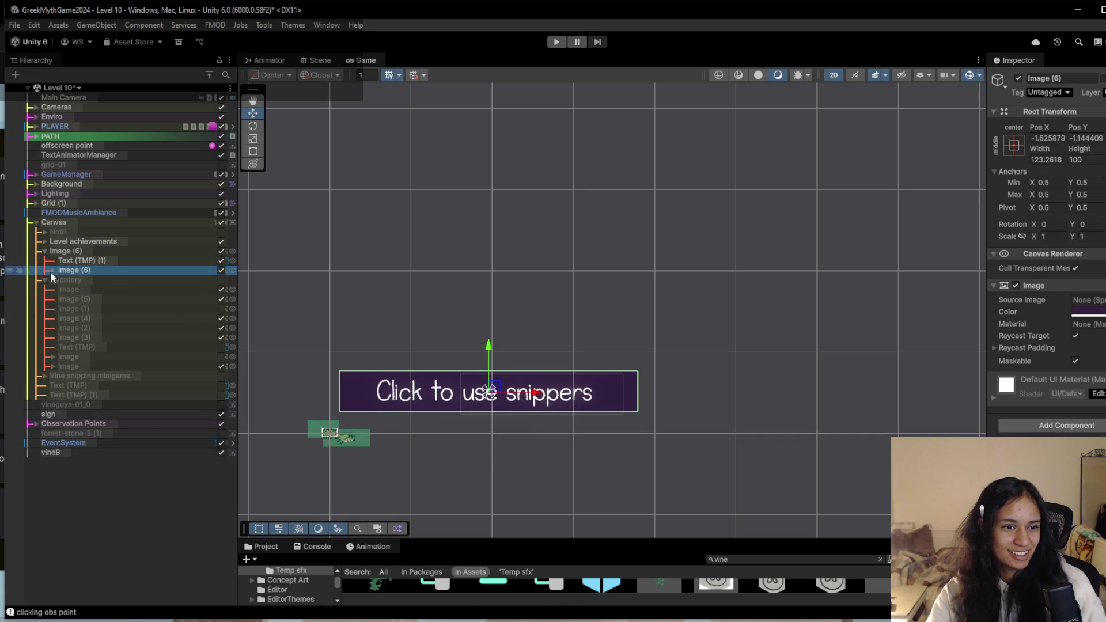
left_click(53, 270)
left_click(79, 280)
key("Delete")
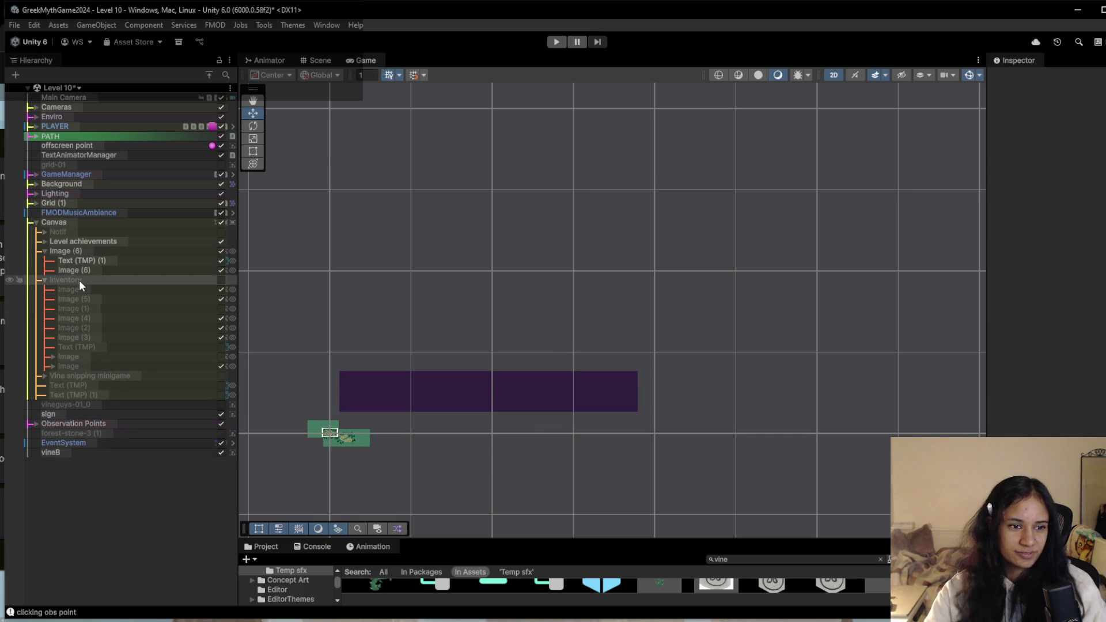
left_click(86, 270)
left_click_drag(489, 344, 490, 294)
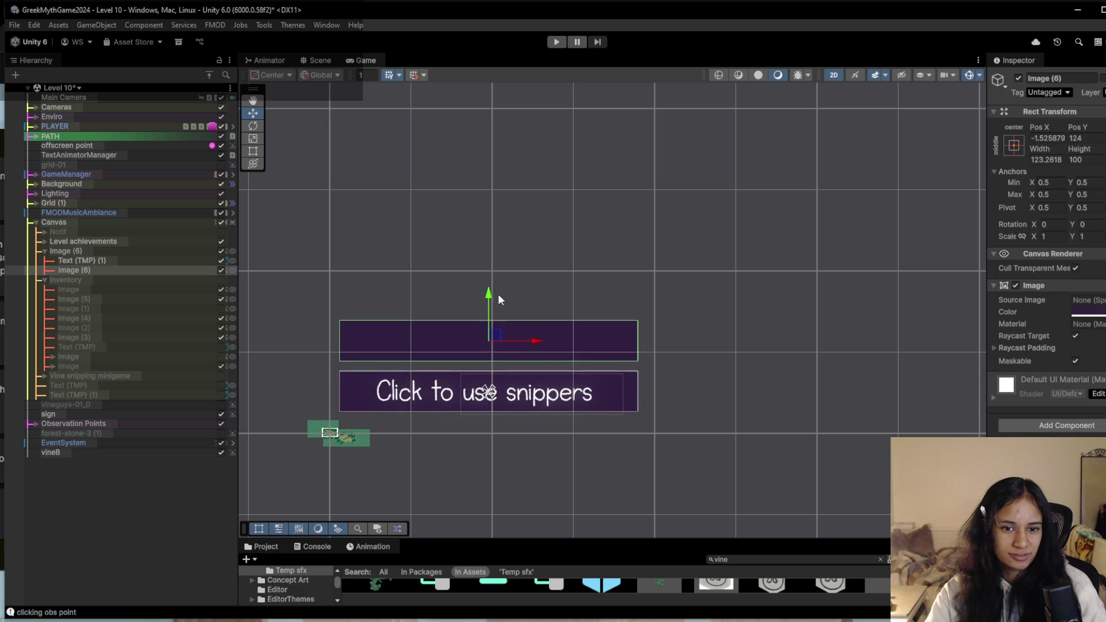
Tint the duplicate image white and assign the seed sprite as its Source Image.
left_click(1093, 314)
left_click_drag(1072, 394, 1045, 375)
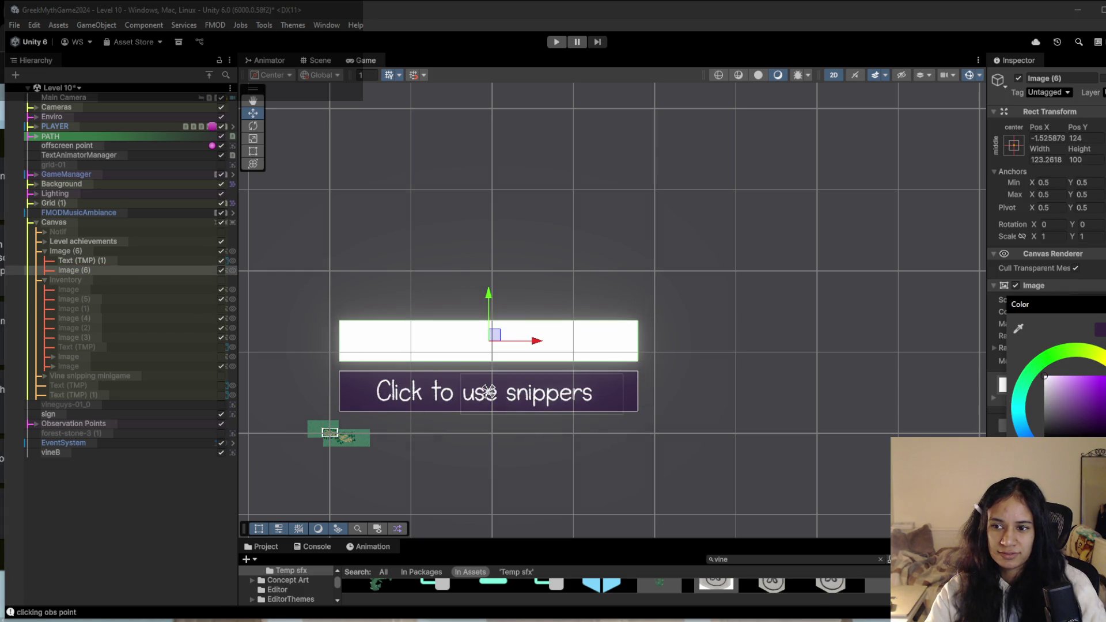
key("Return")
left_click(1087, 300)
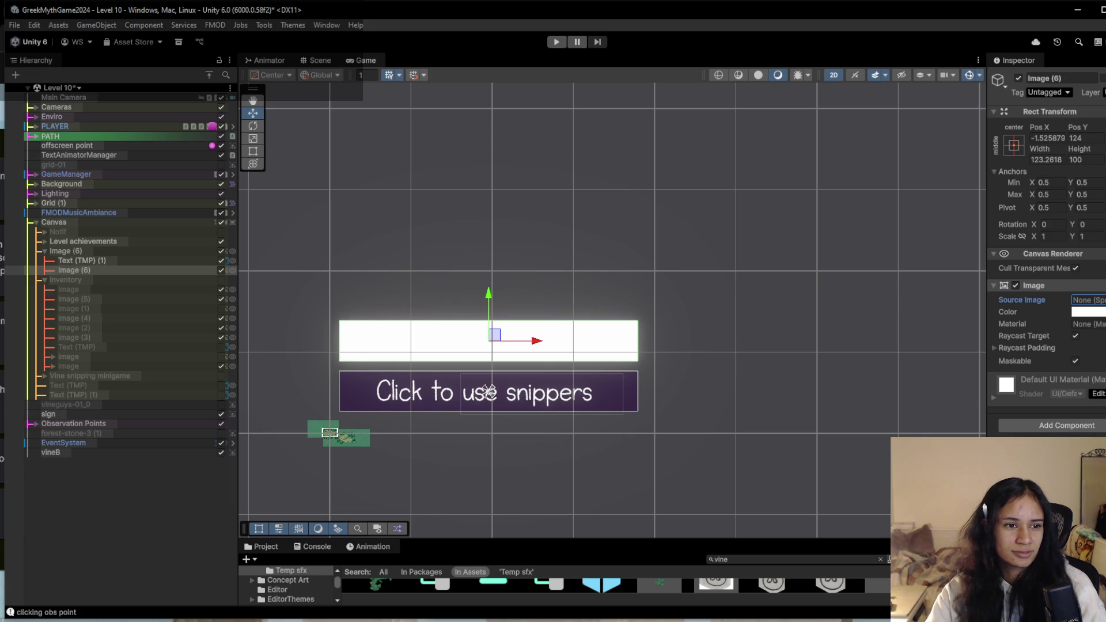
key("Return")
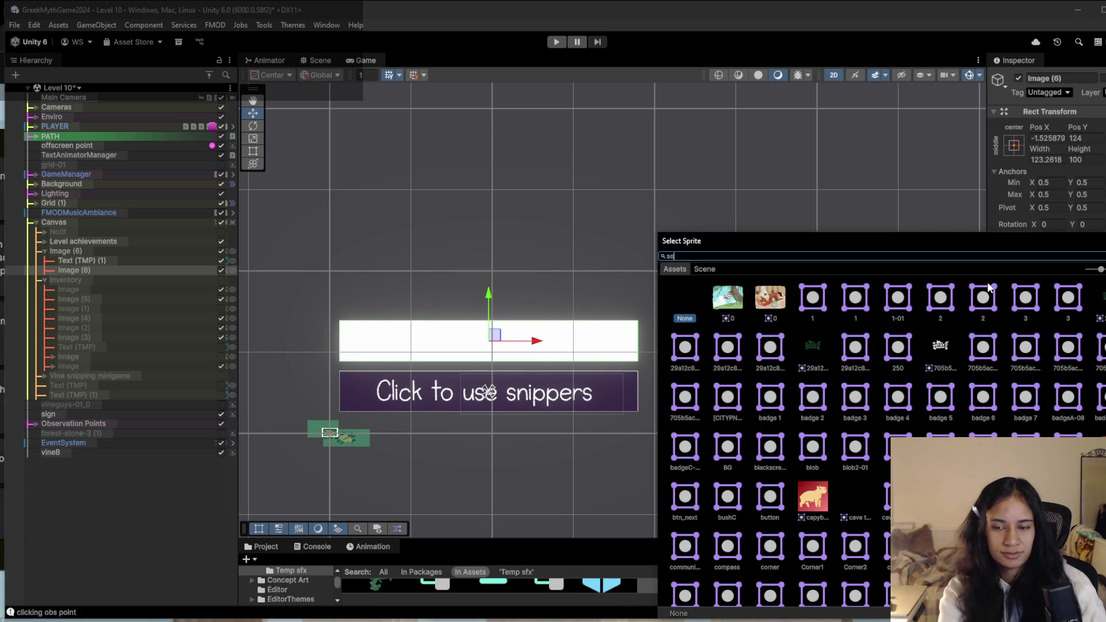
type("seed")
double_click(723, 297)
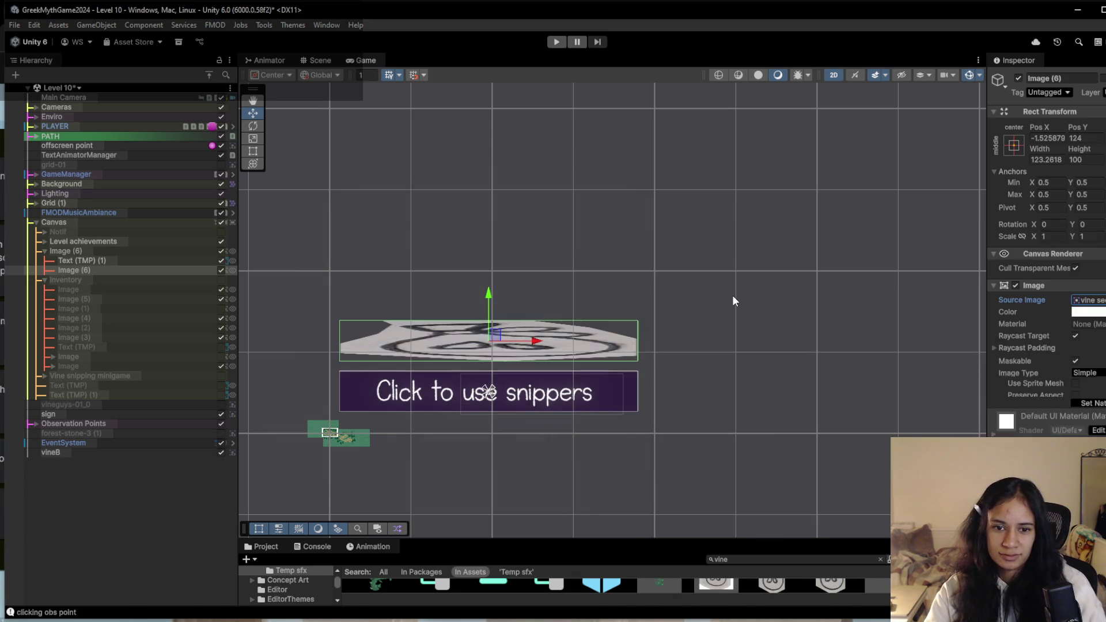
Reset the seed image to native size and scale it down into a small icon above the prompt.
left_click(1088, 409)
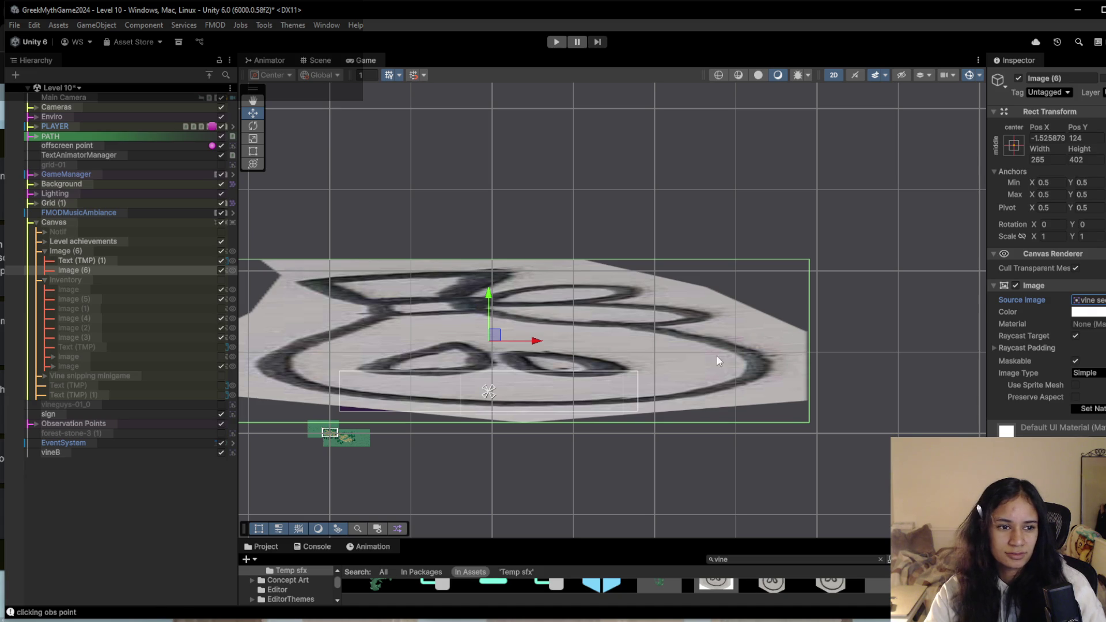
key("r")
mouse_move(547, 345)
left_mouse_down()
mouse_move(496, 350)
mouse_move(499, 328)
left_mouse_up()
key("w")
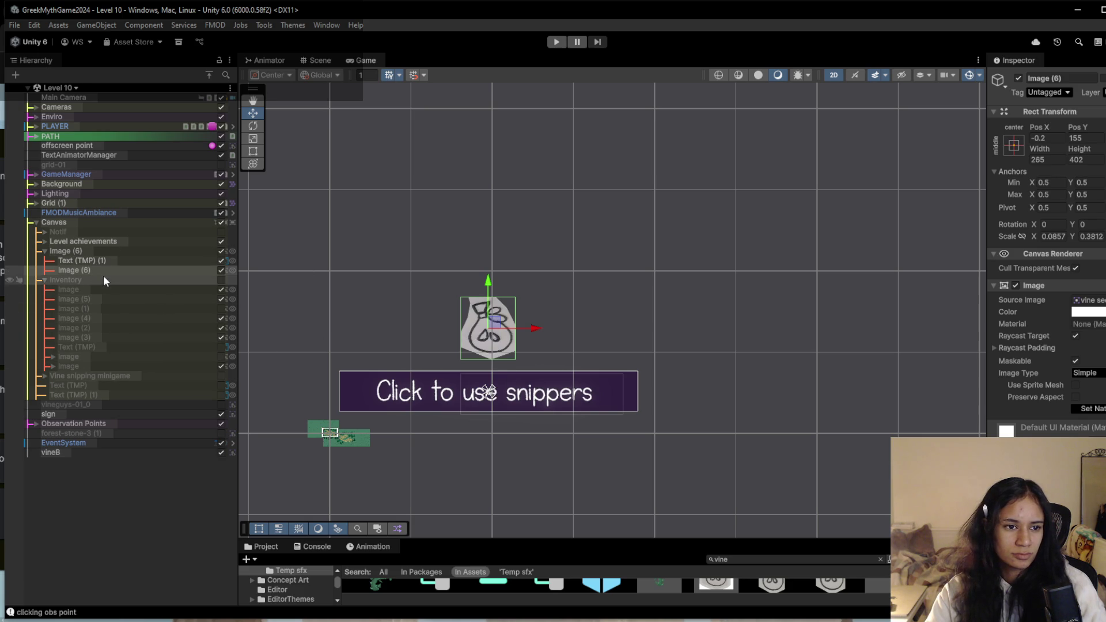
left_click(108, 258)
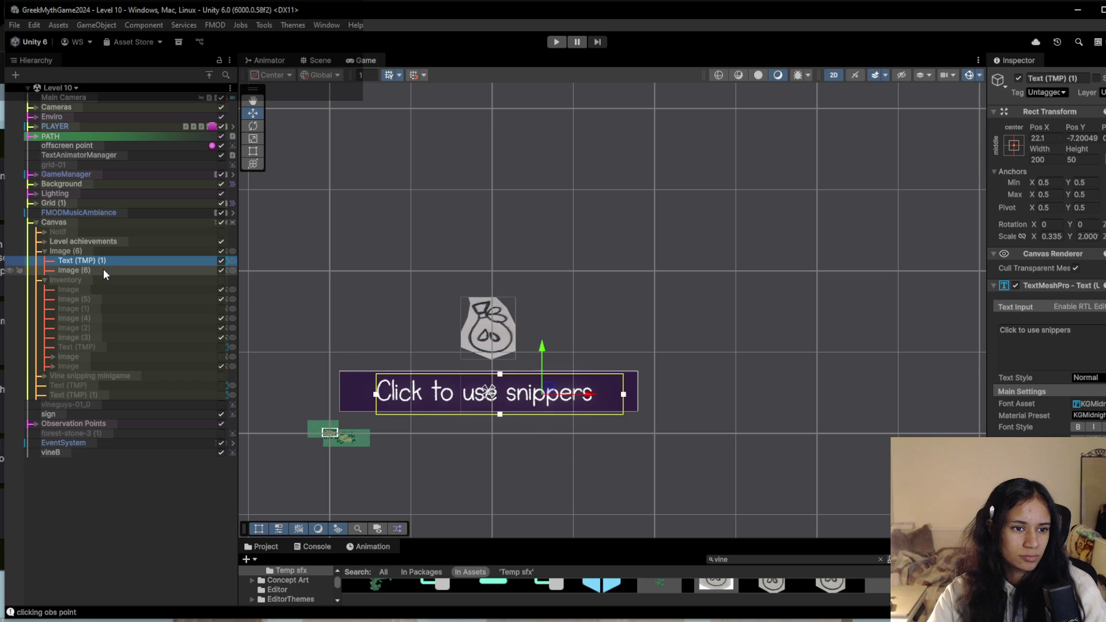
Change the prompt wording from 'snippers' to 'seeds', fix the extra space, and enter Play mode.
left_click(103, 268)
left_click(103, 260)
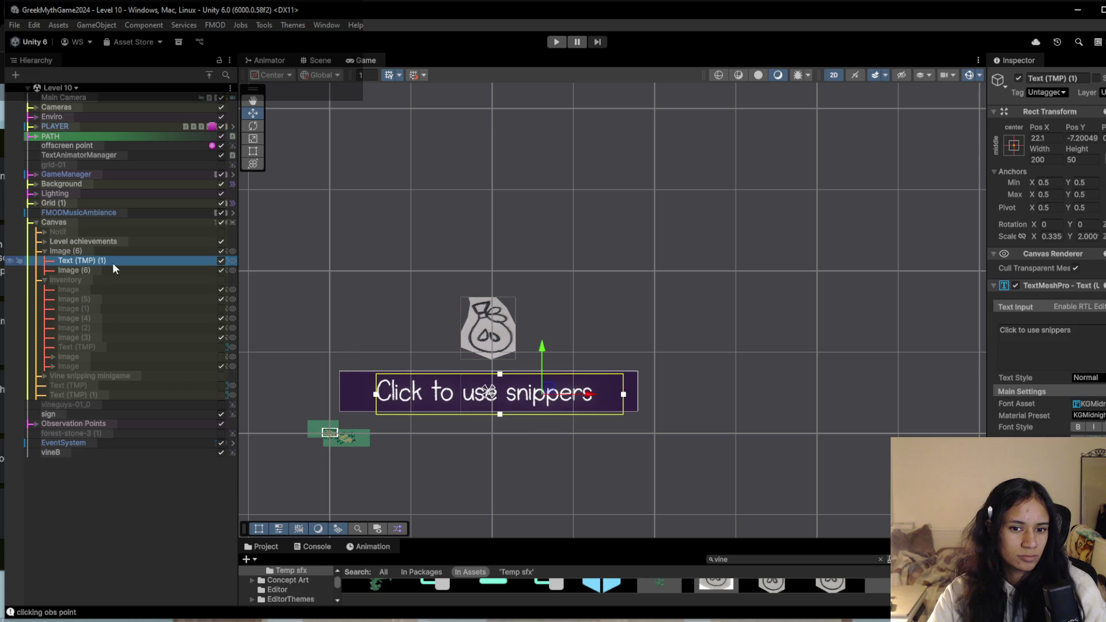
left_click(1060, 337)
left_click(1059, 334)
key("BackSpace")
key("BackSpace")
key("BackSpace")
type("seeds")
left_click(1042, 330)
key("BackSpace")
left_click(556, 42)
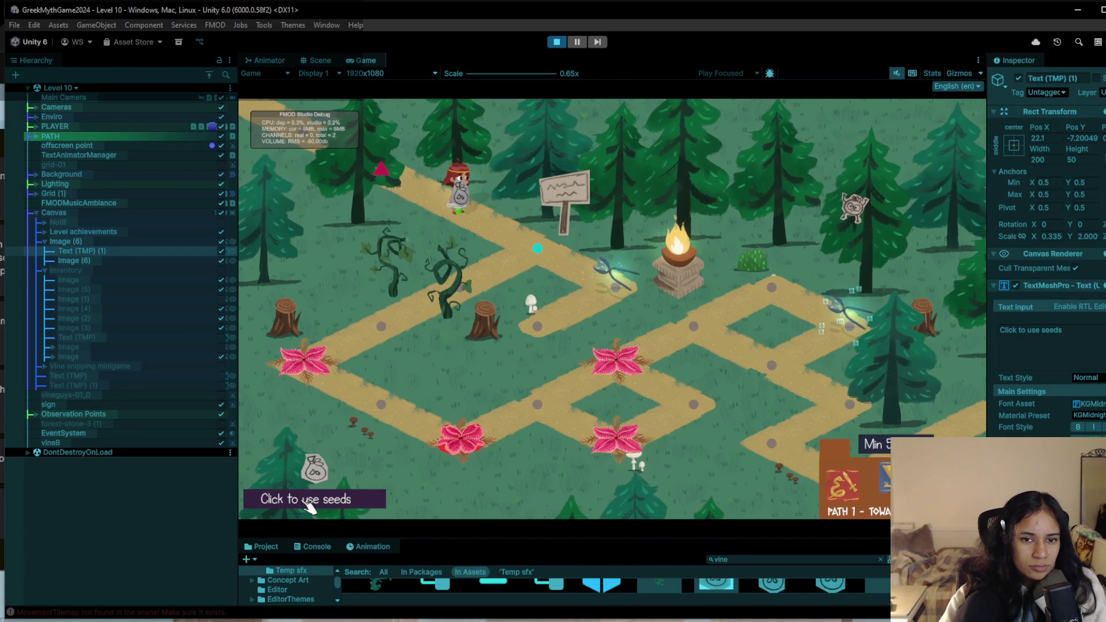
Walk the character across three path nodes toward the vines, then exit Play mode.
left_click(463, 308)
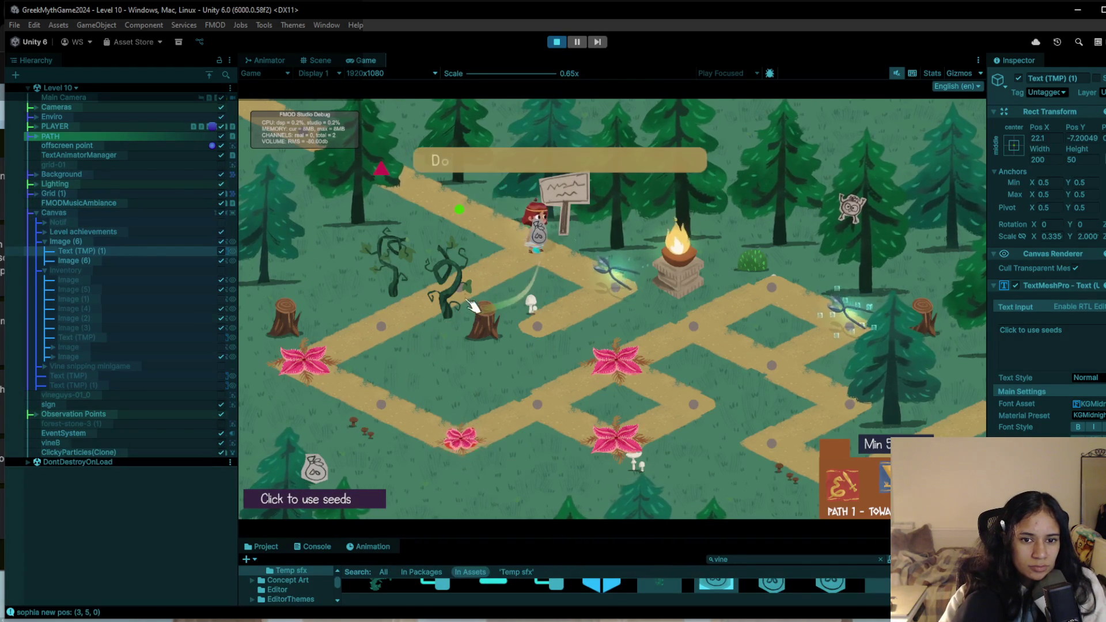
left_click(438, 314)
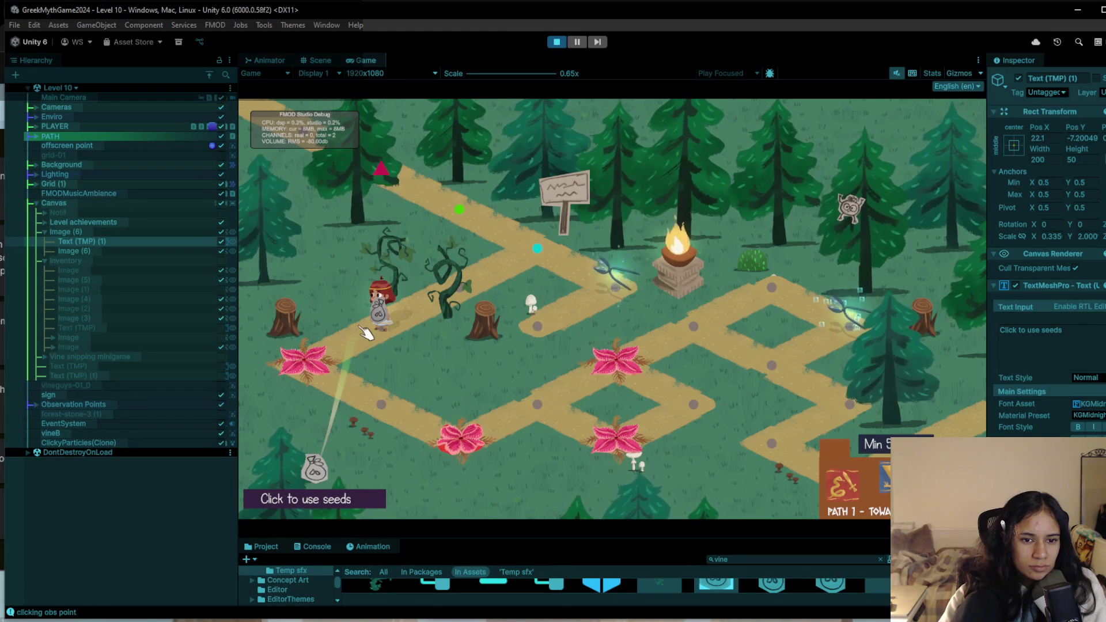
left_click(317, 363)
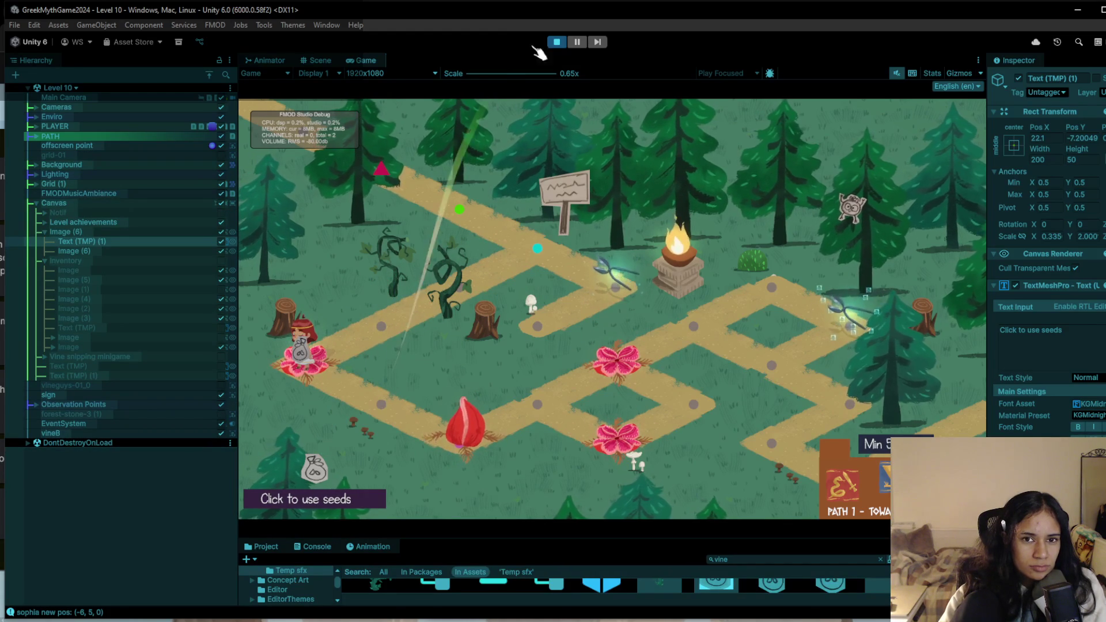
left_click(561, 44)
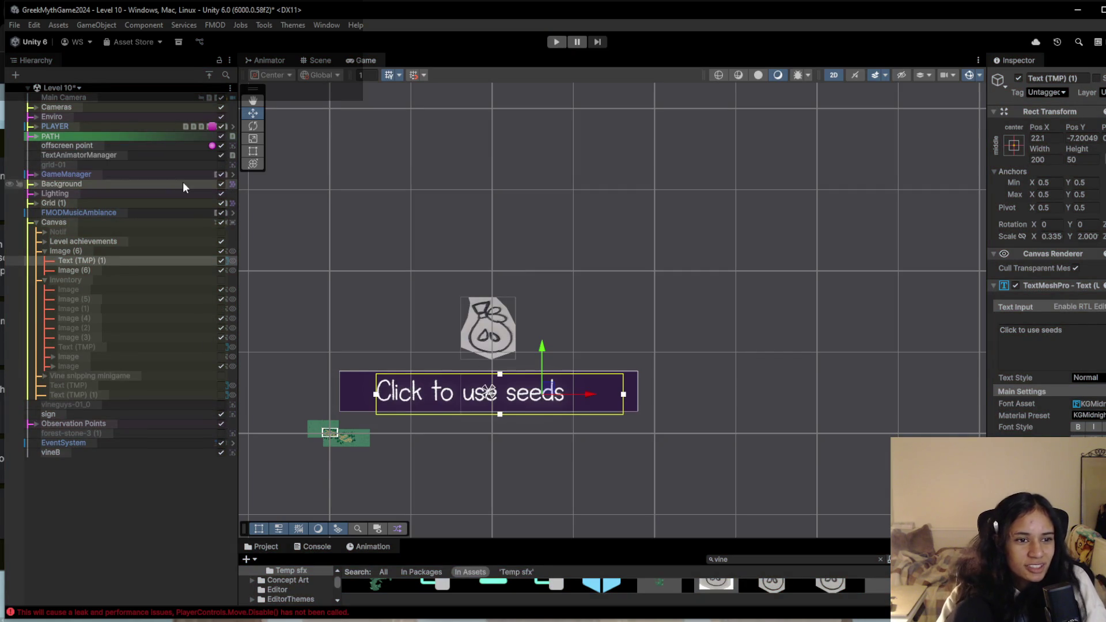
Deactivate Image (6) to hide the seed bag and its prompt, then frame the Inventory panel.
left_click(217, 252)
left_click(221, 252)
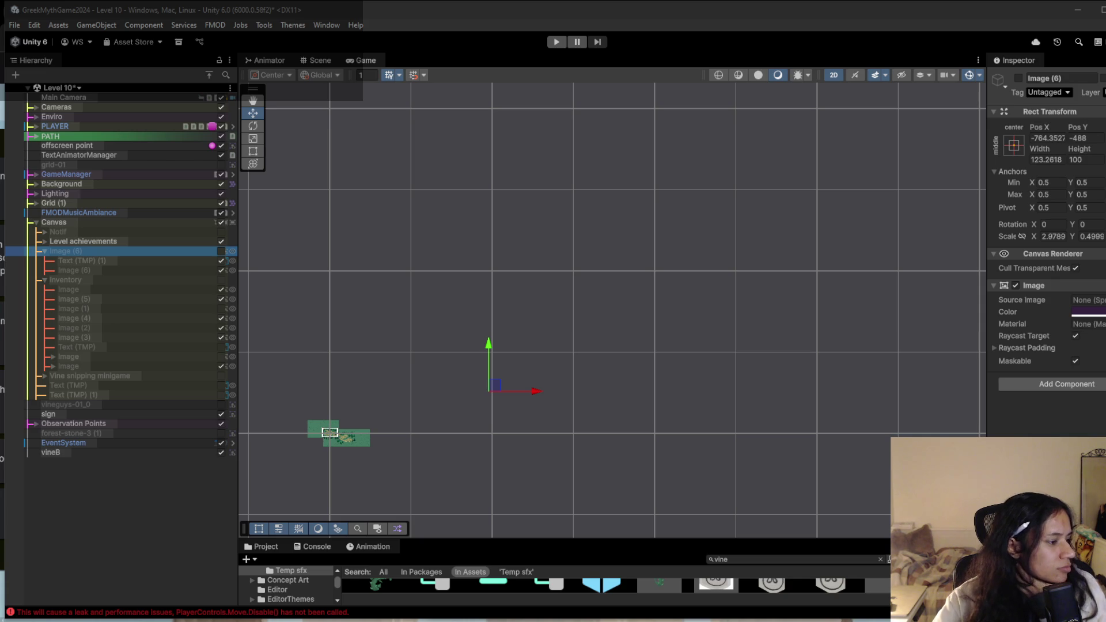
left_click(94, 480)
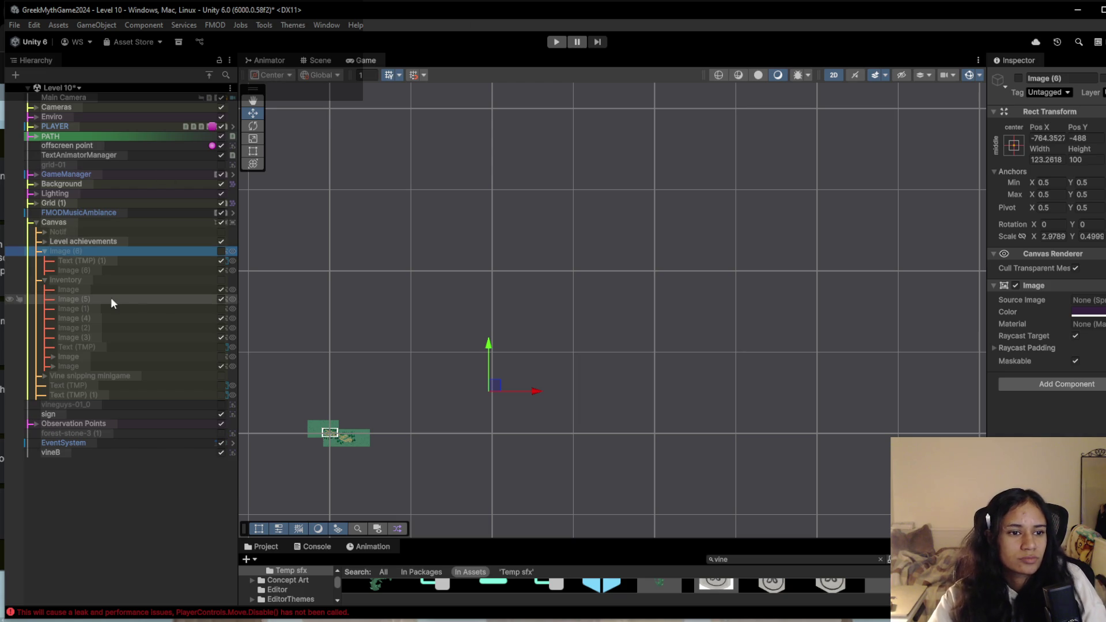
double_click(151, 279)
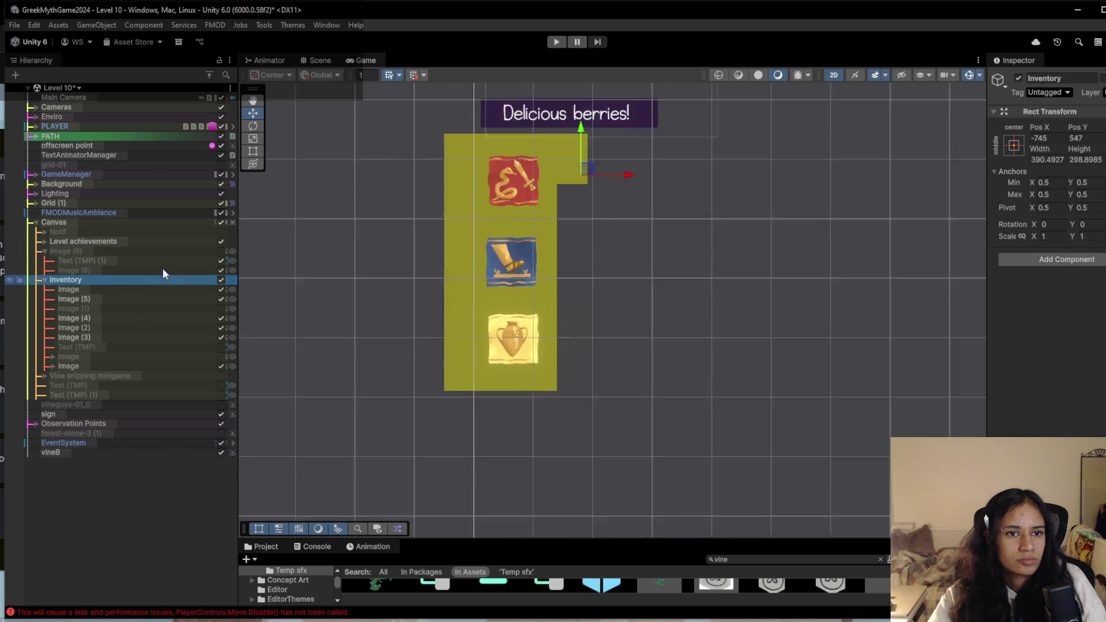
Switch to the Game view to see Level 10 with its three-icon Inventory panel.
left_click(361, 61)
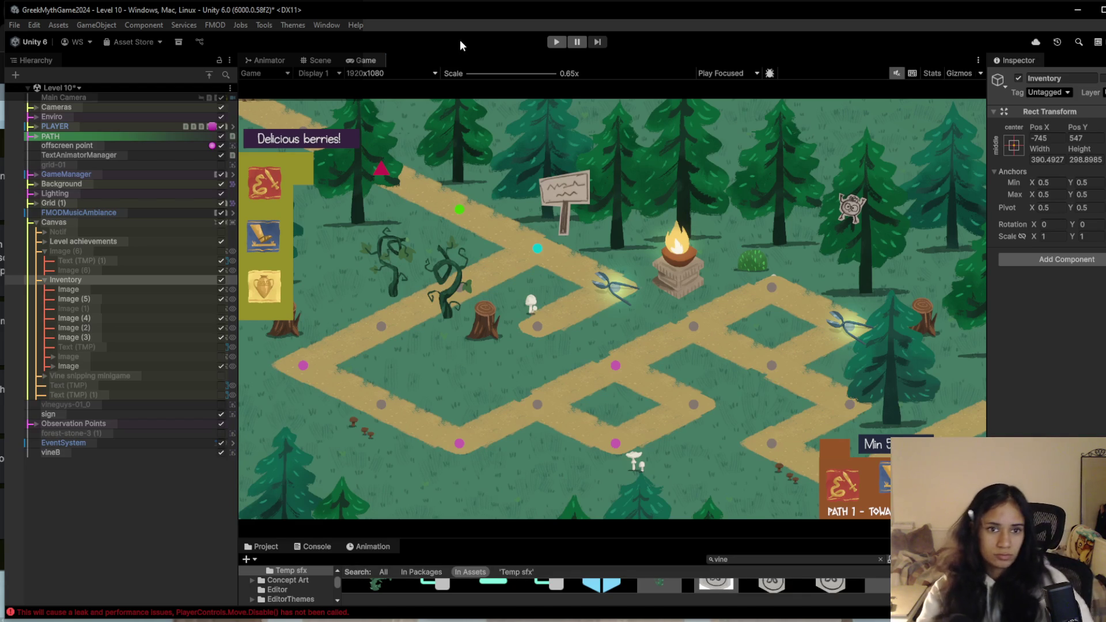
Duplicate the 'Delicious berries!' label, reparent the copy under Canvas, and move it to the lower right.
left_click(317, 59)
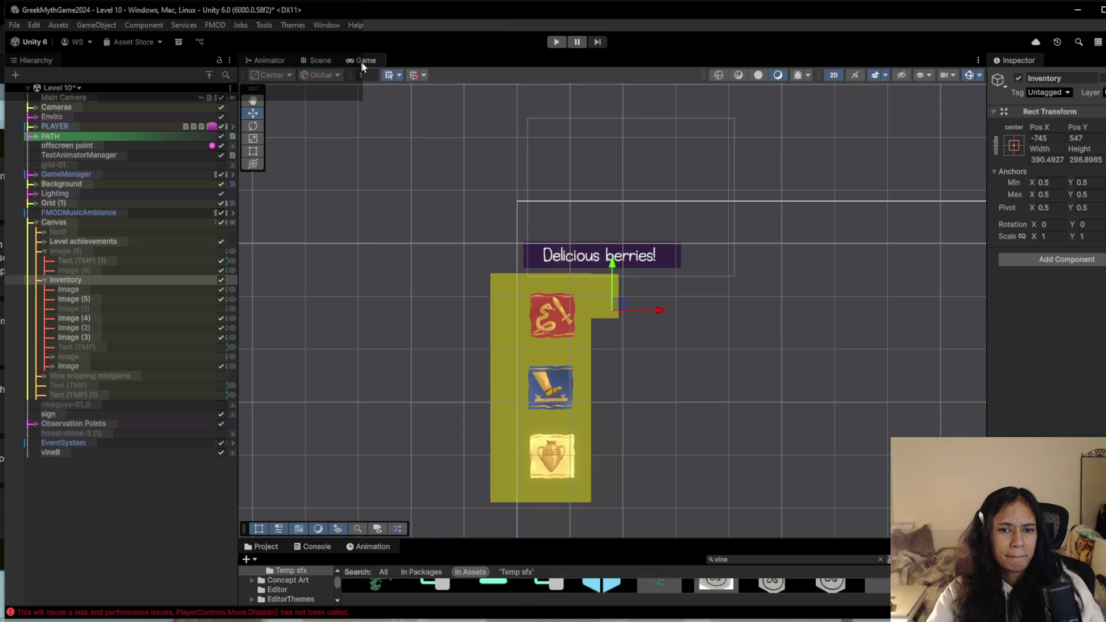
left_click(73, 365)
key("ctrl+d")
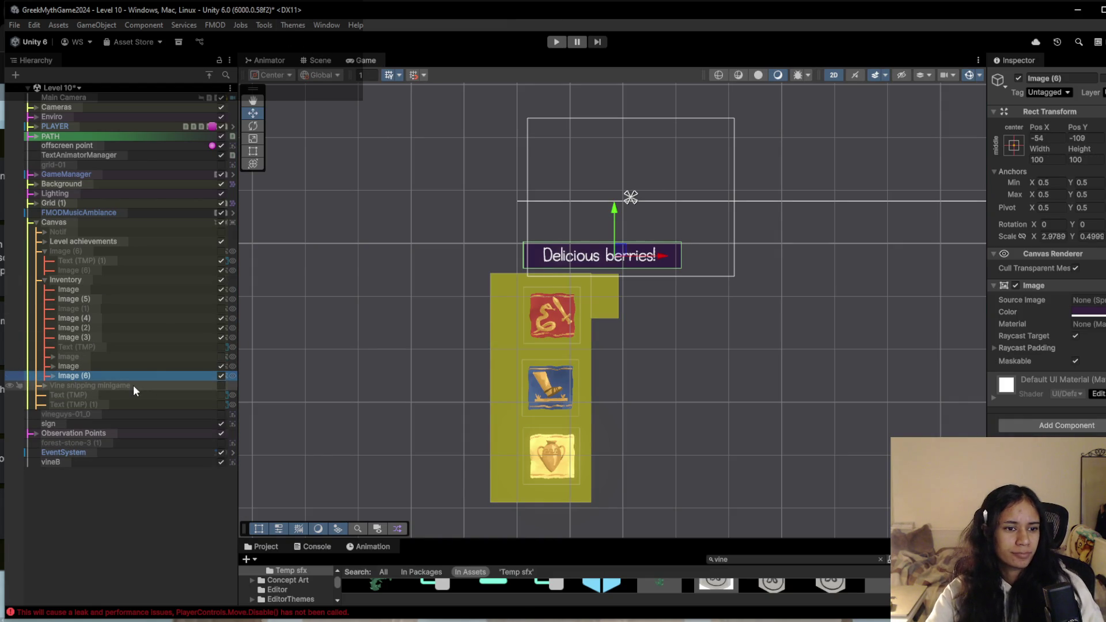
left_click_drag(134, 374, 132, 251)
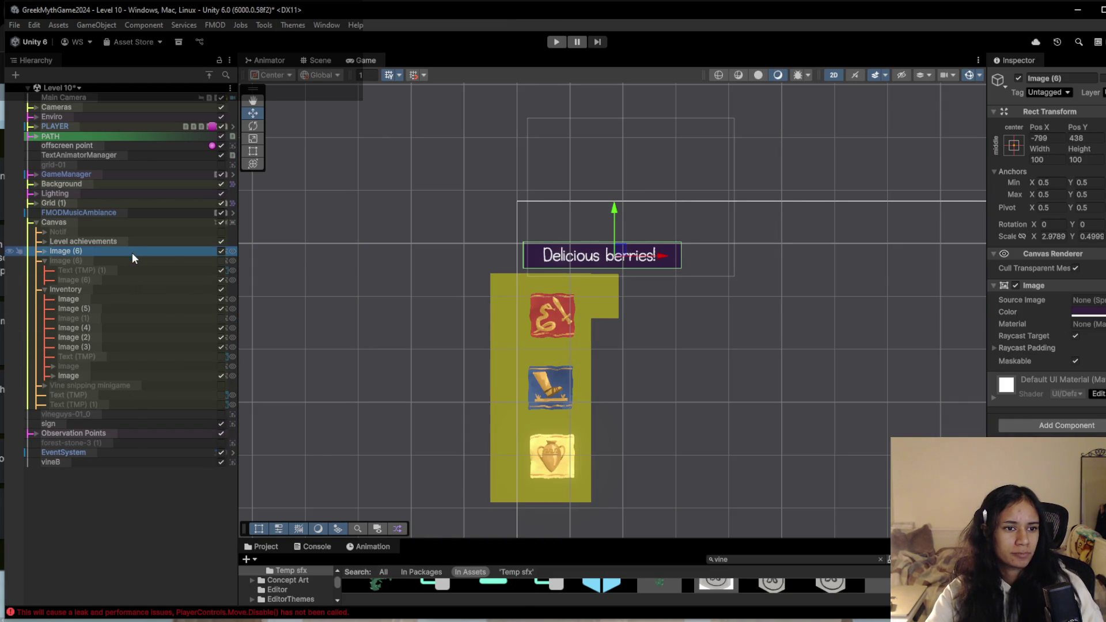
left_click_drag(617, 251, 892, 373)
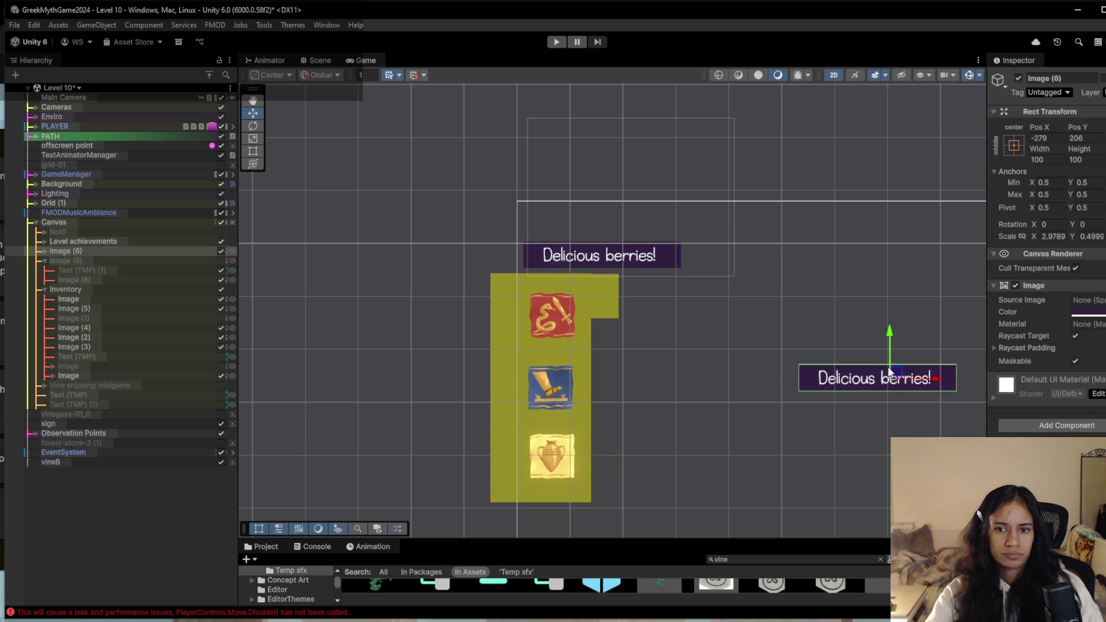
scroll(891, 373, "down", 3)
mouse_move(352, 246)
left_mouse_down()
mouse_move(619, 302)
mouse_move(610, 293)
left_mouse_up()
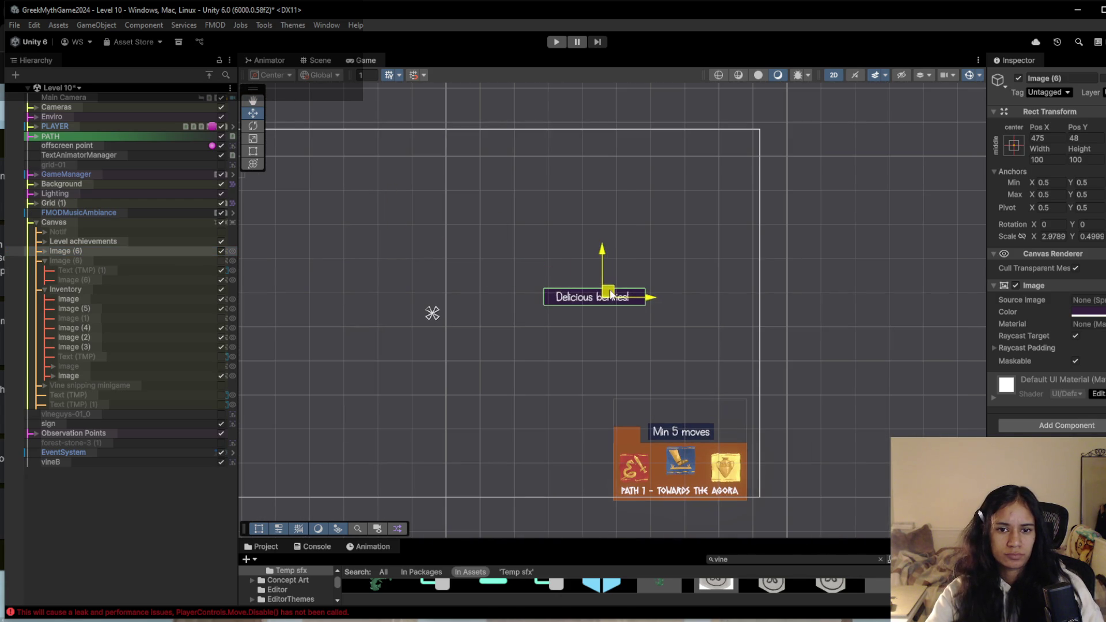
Change the copied label's text to 'I can only hold one of these!'.
left_click(43, 250)
left_click(64, 260)
triple_click(1048, 340)
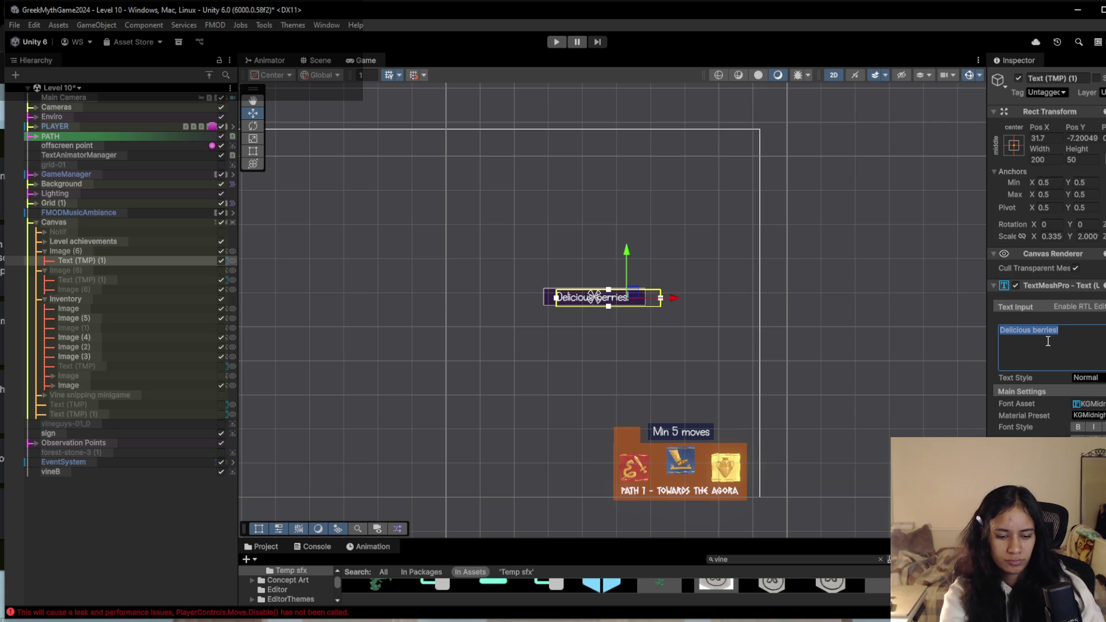
type("I ca")
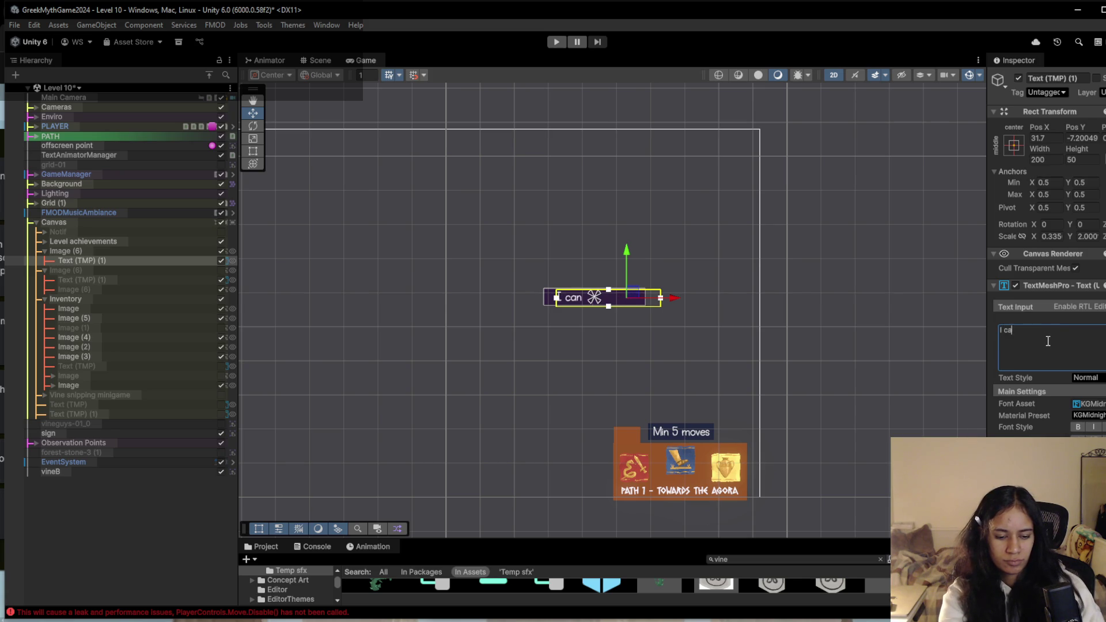
type("n only hold o")
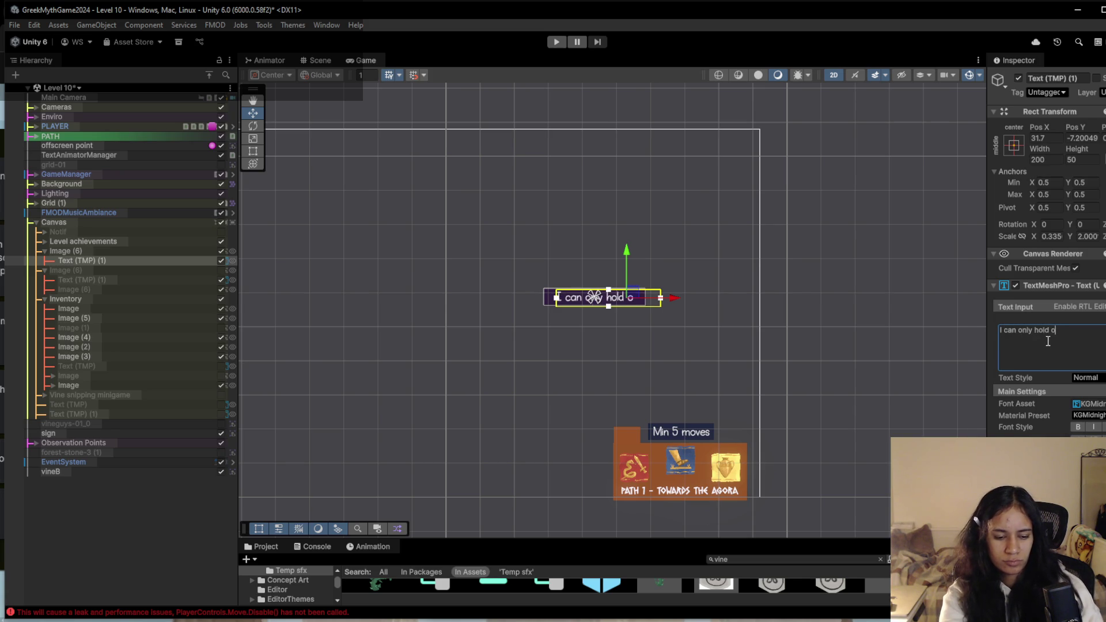
type("ne of these!")
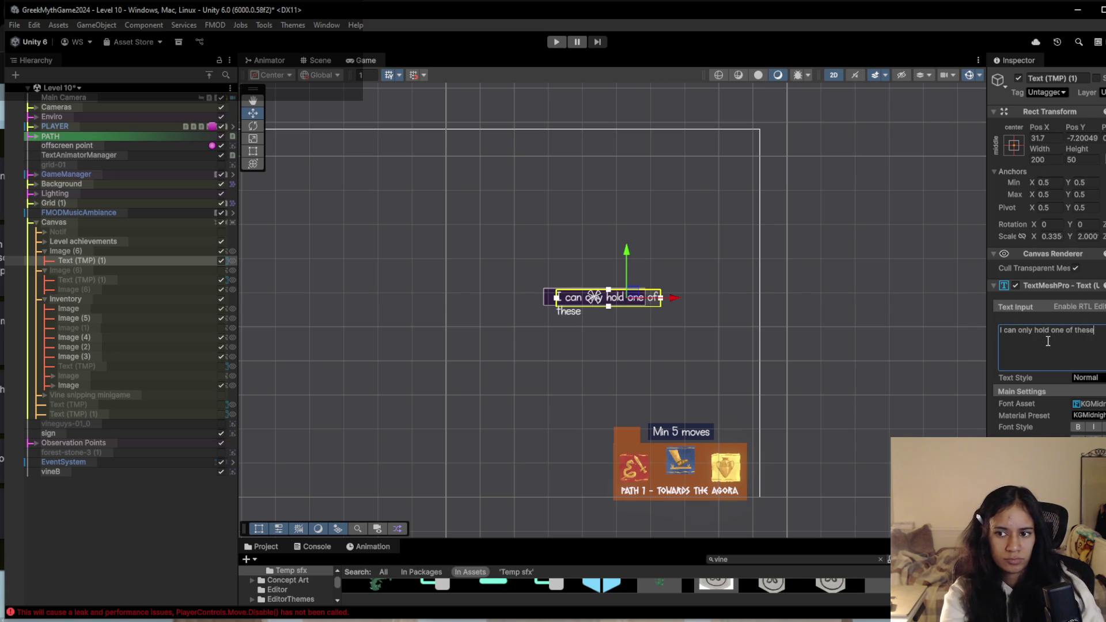
left_click(523, 299)
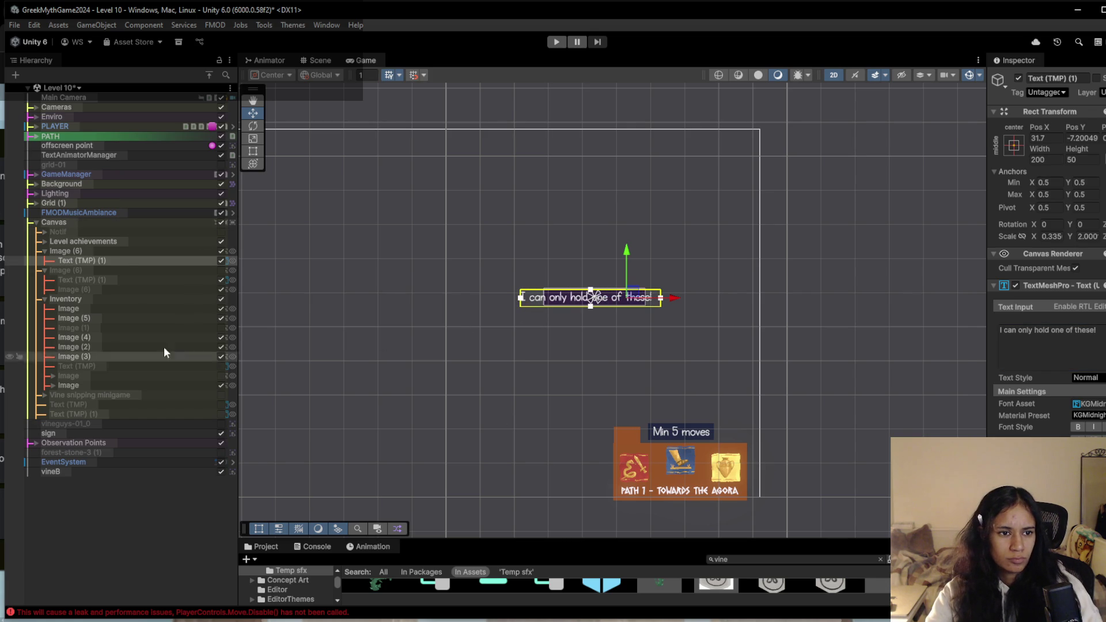
Widen the label background, nudge the text right to centre it, and preview in Game view.
left_click(122, 252)
key("t")
left_click_drag(646, 297, 707, 297)
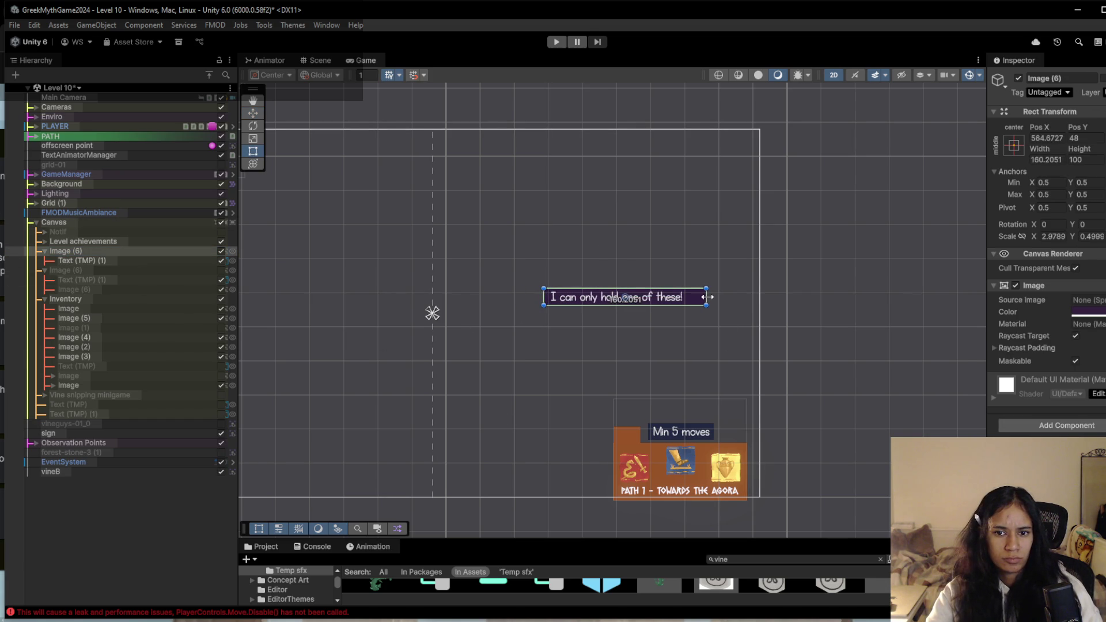
left_click(141, 261)
key("w")
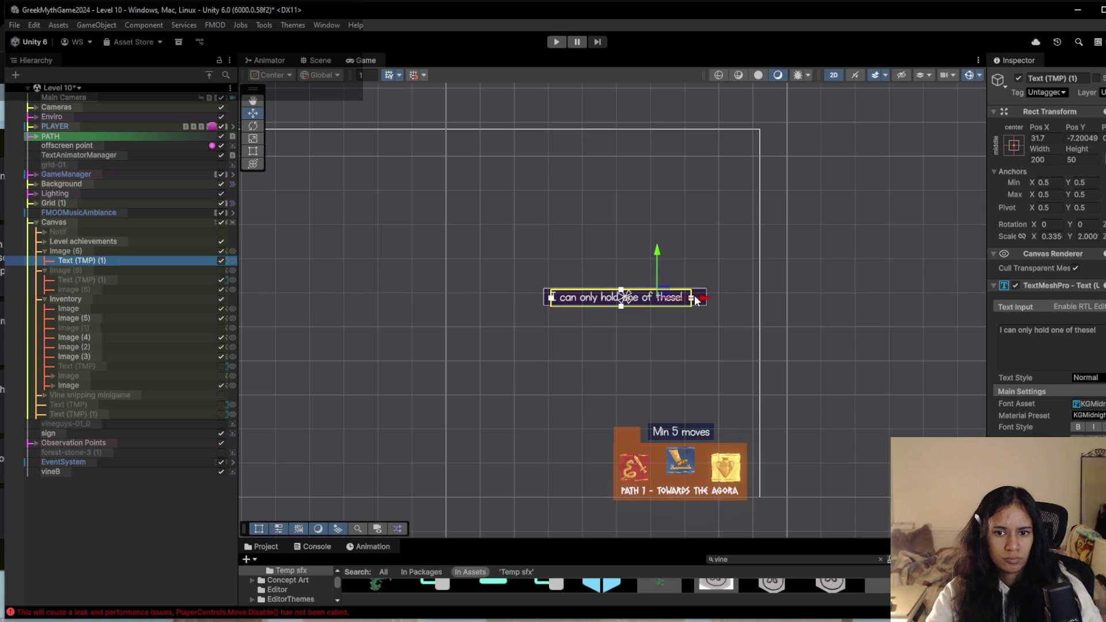
left_click_drag(700, 298, 711, 300)
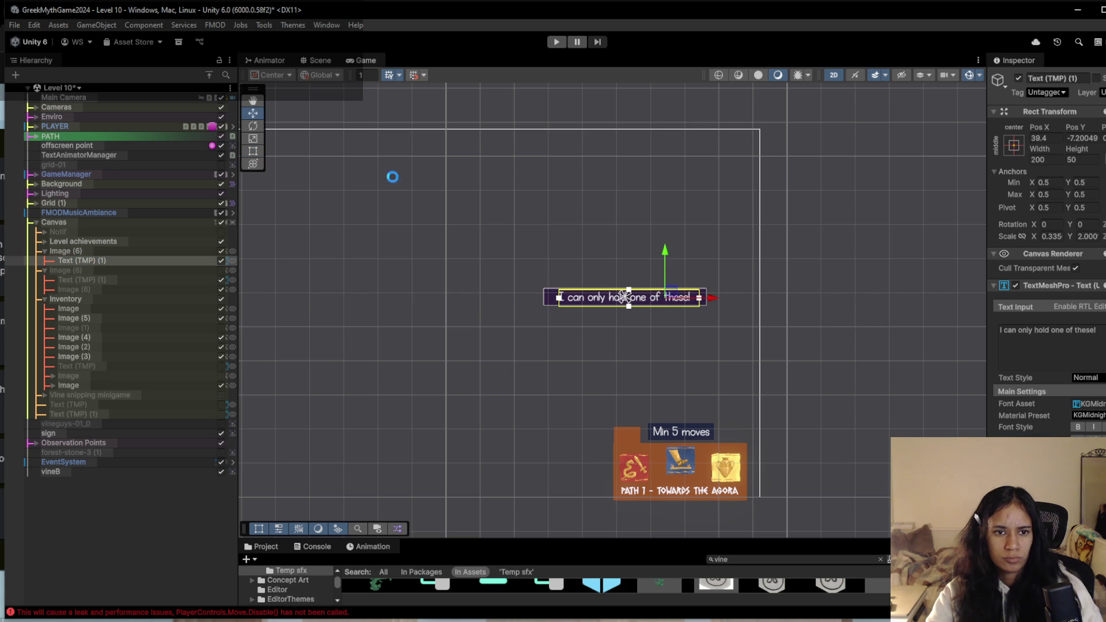
left_click(356, 64)
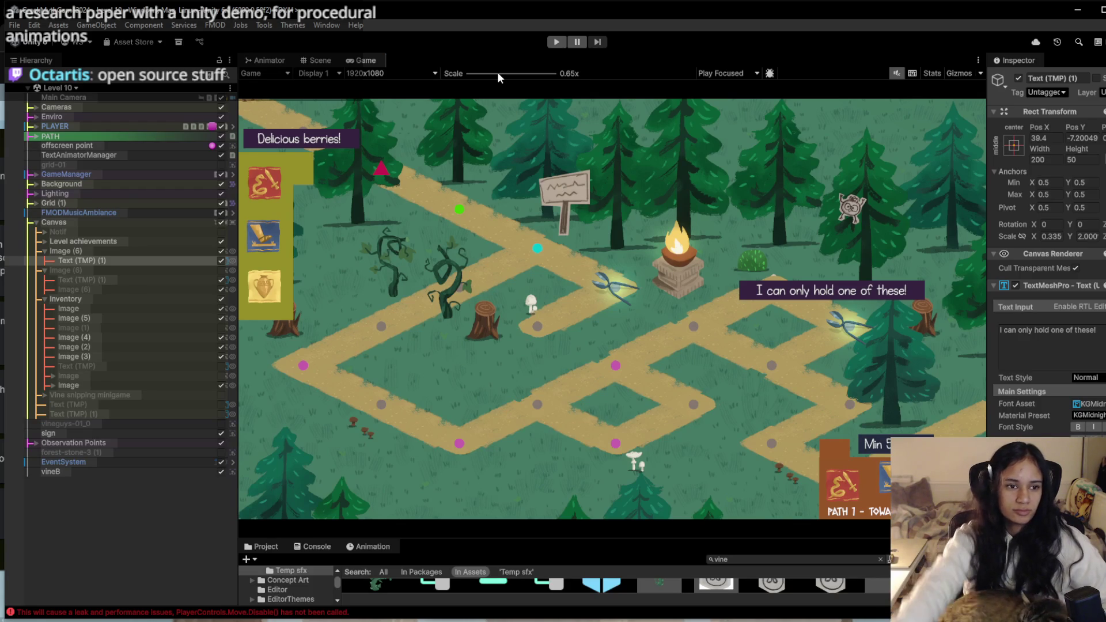
Play-test Level 10, walking the character along the path and clicking the vine and flower, then stop.
left_click(557, 42)
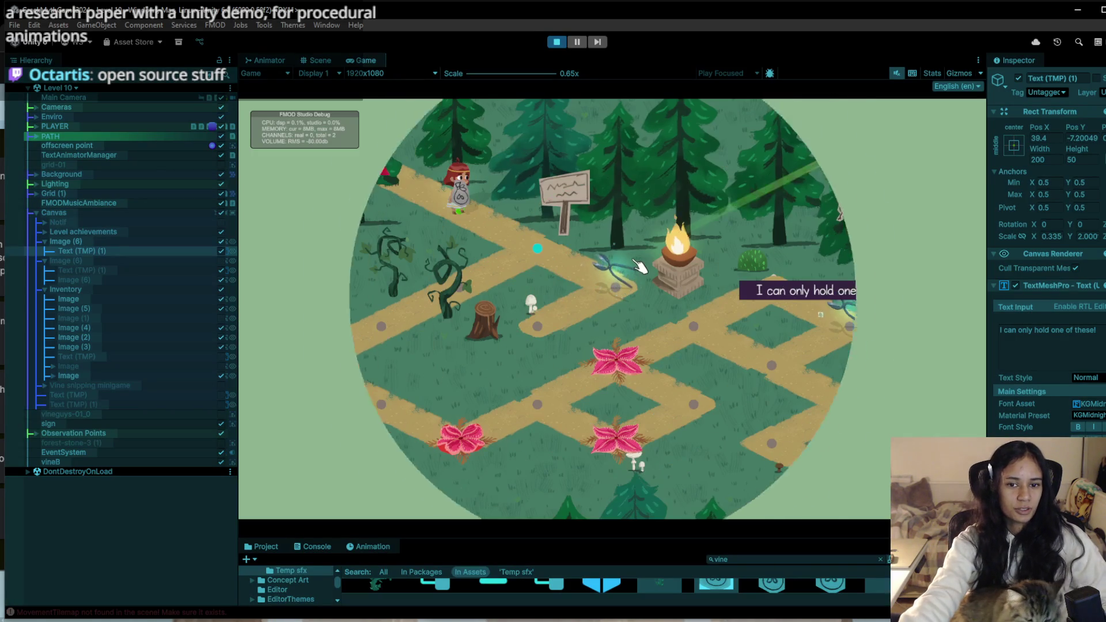
left_click(540, 279)
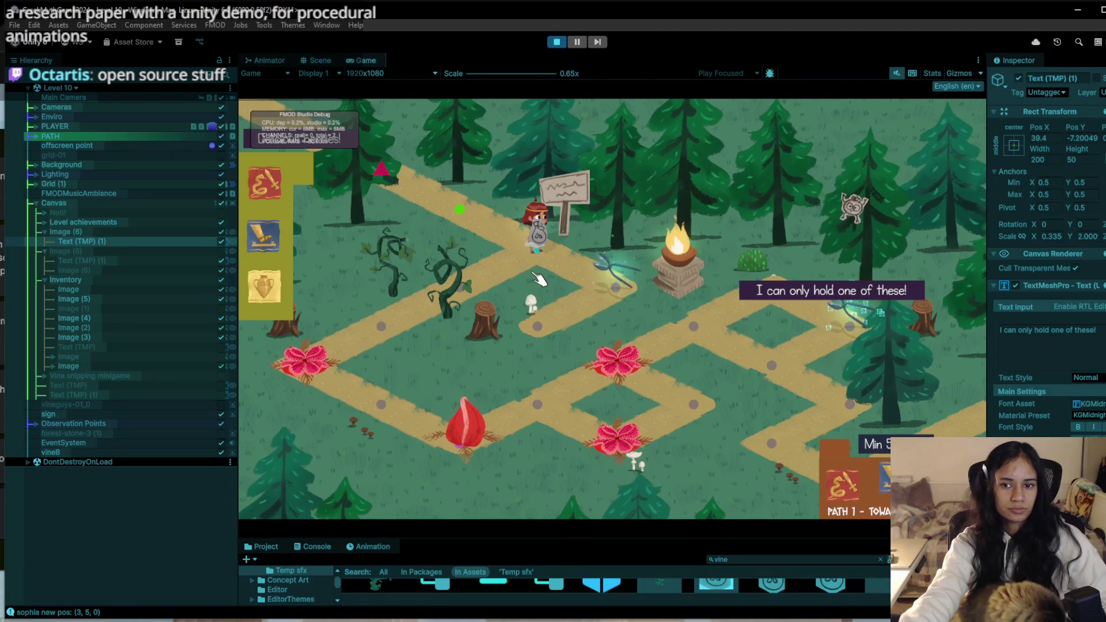
left_click(460, 279)
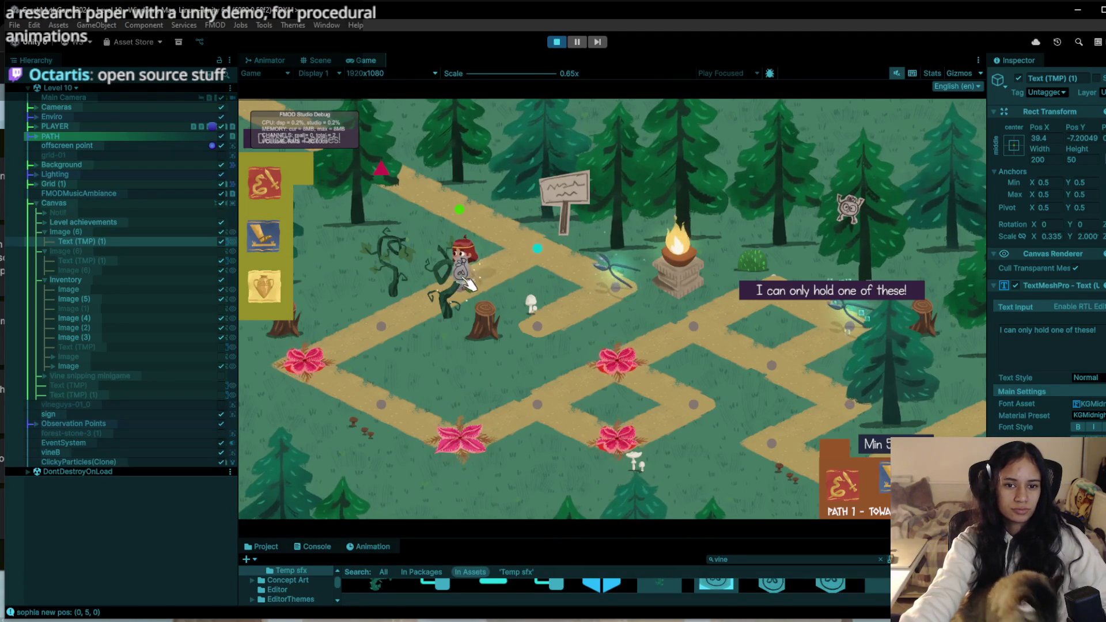
left_click(513, 273)
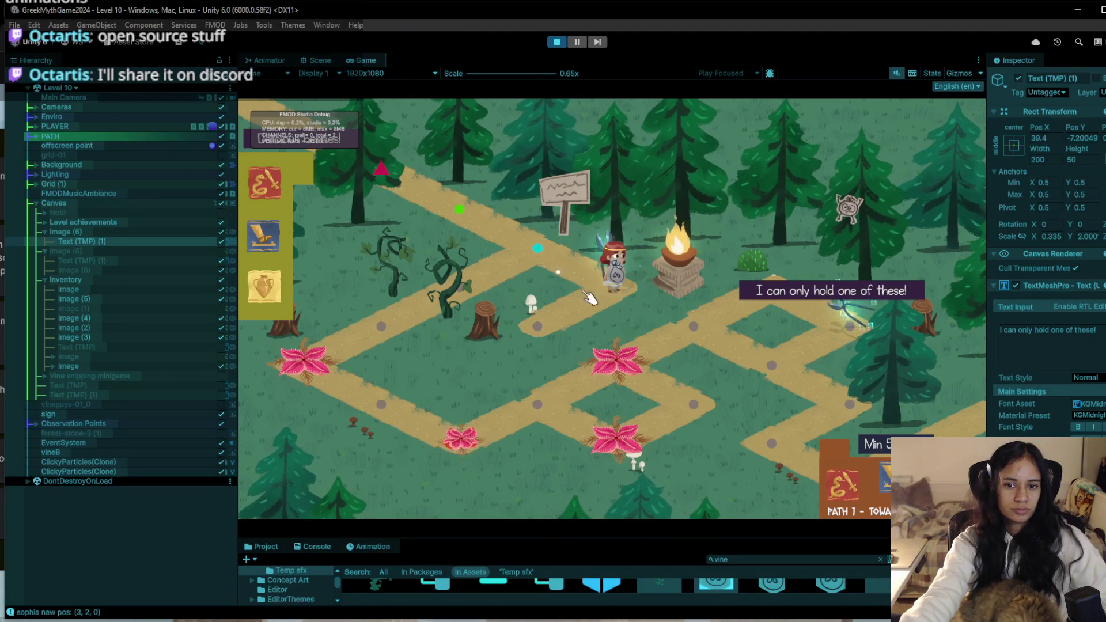
left_click(489, 279)
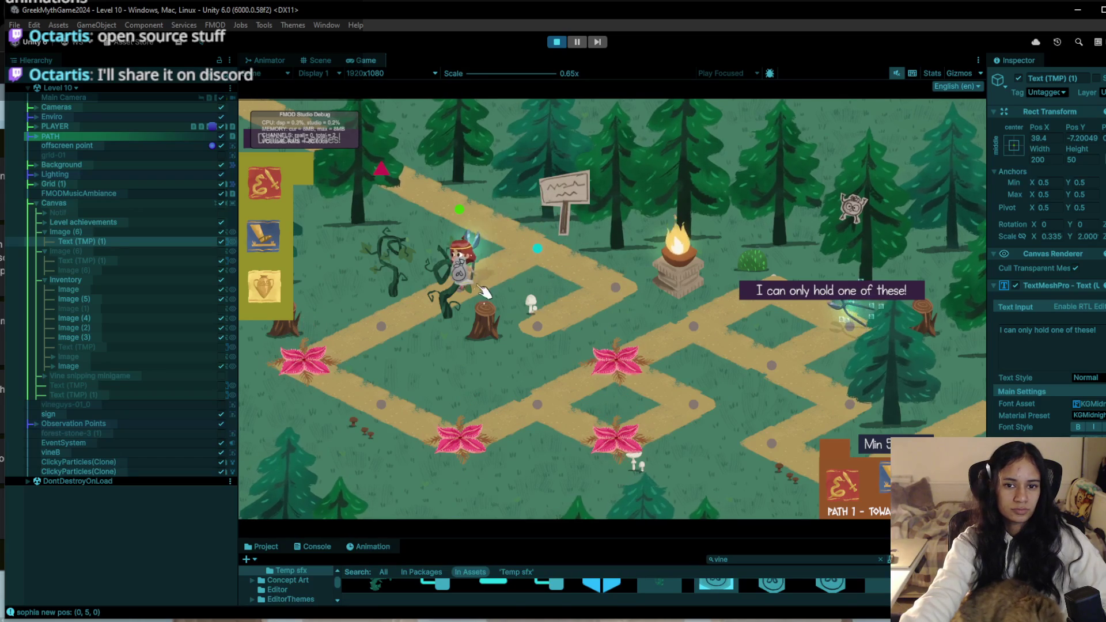
left_click(389, 326)
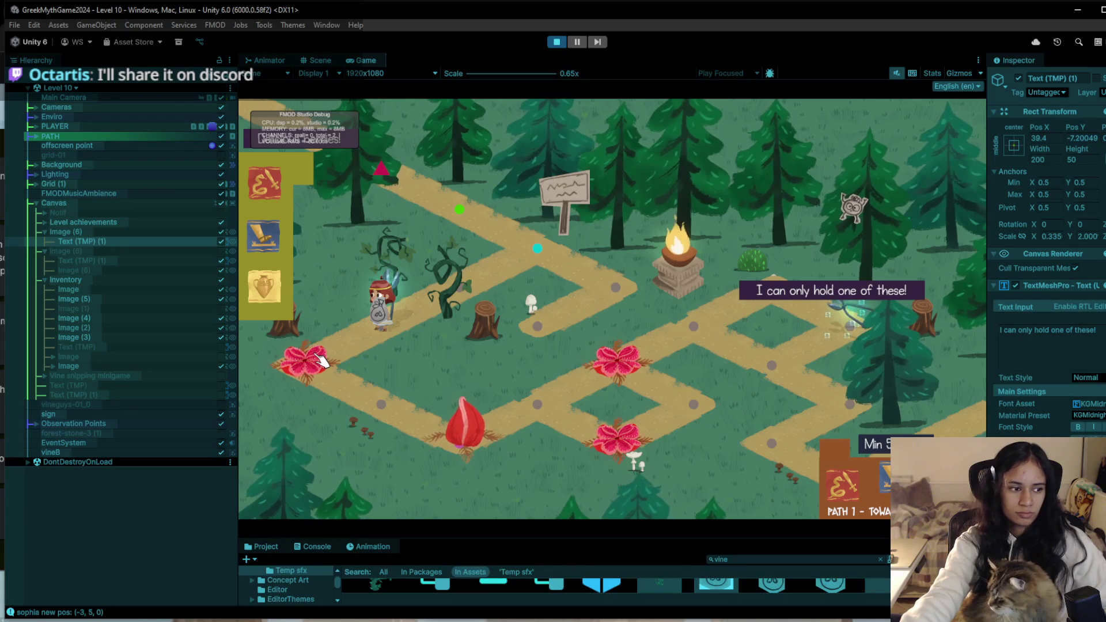
left_click(323, 359)
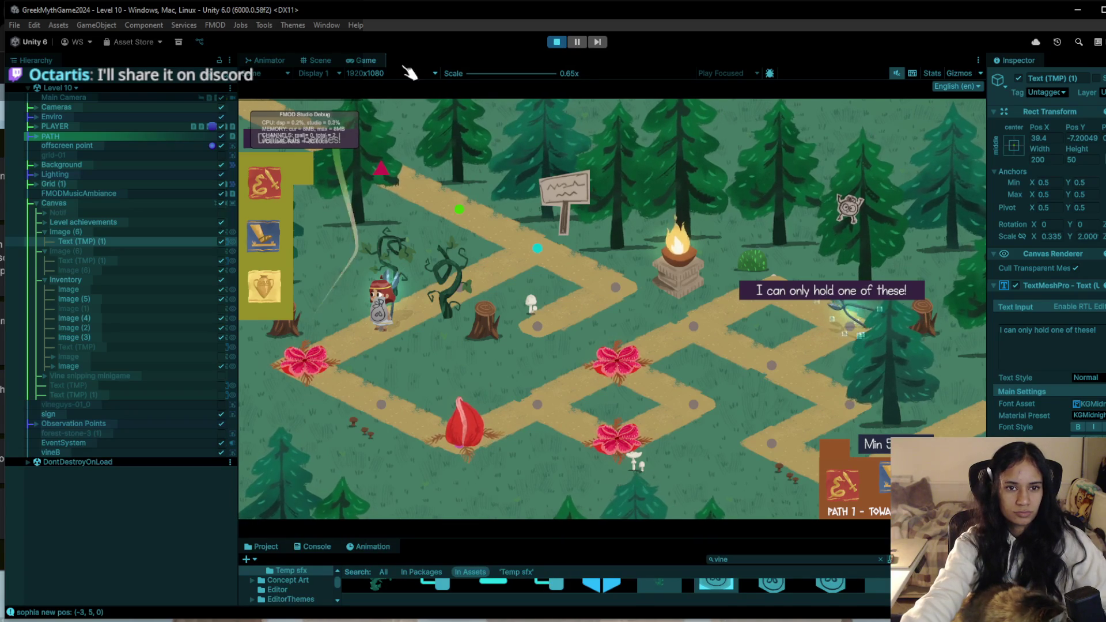
left_click(561, 41)
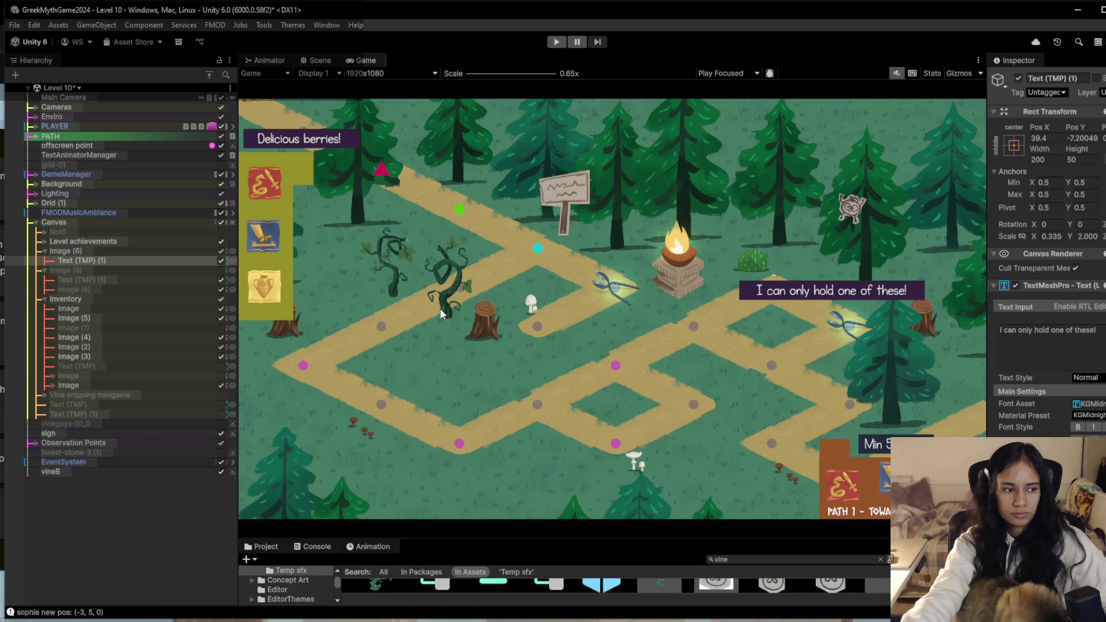
left_click(556, 42)
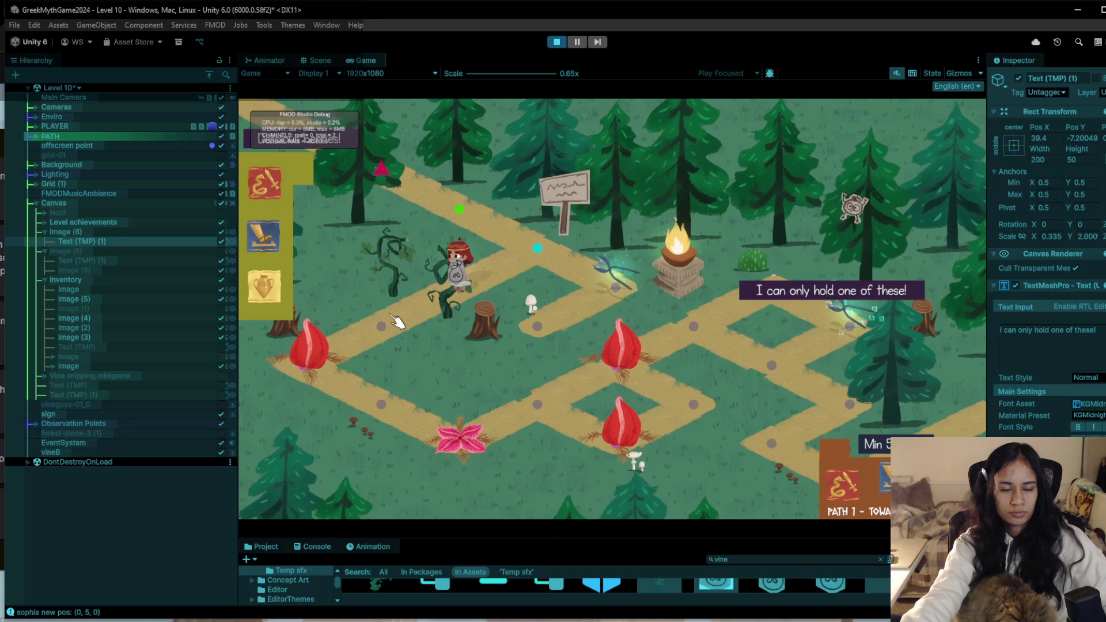
left_click(402, 332)
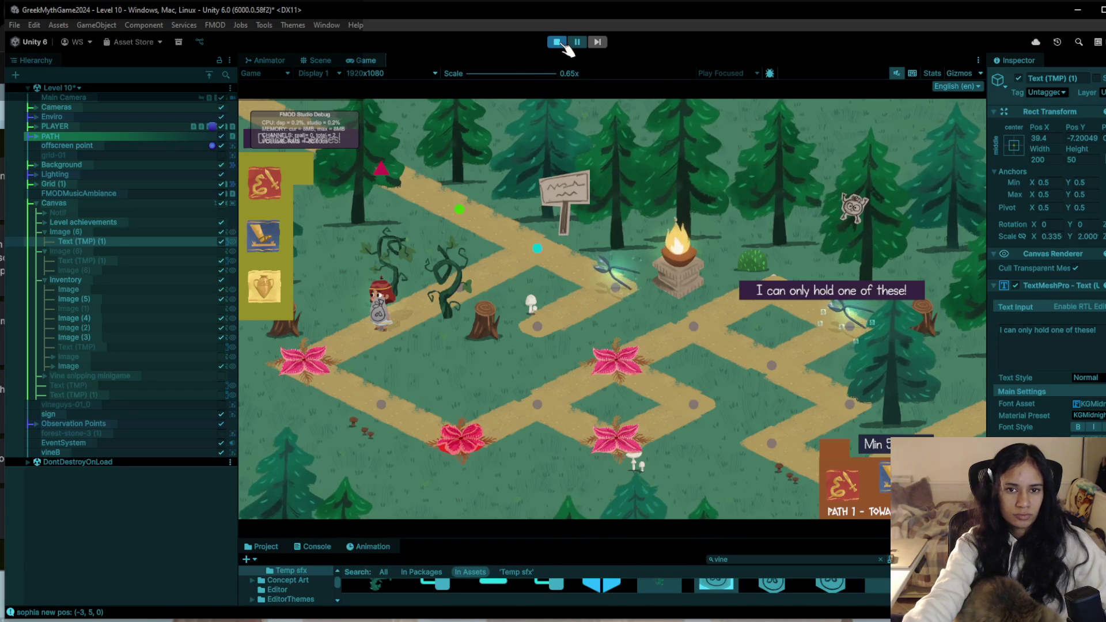
left_click(564, 46)
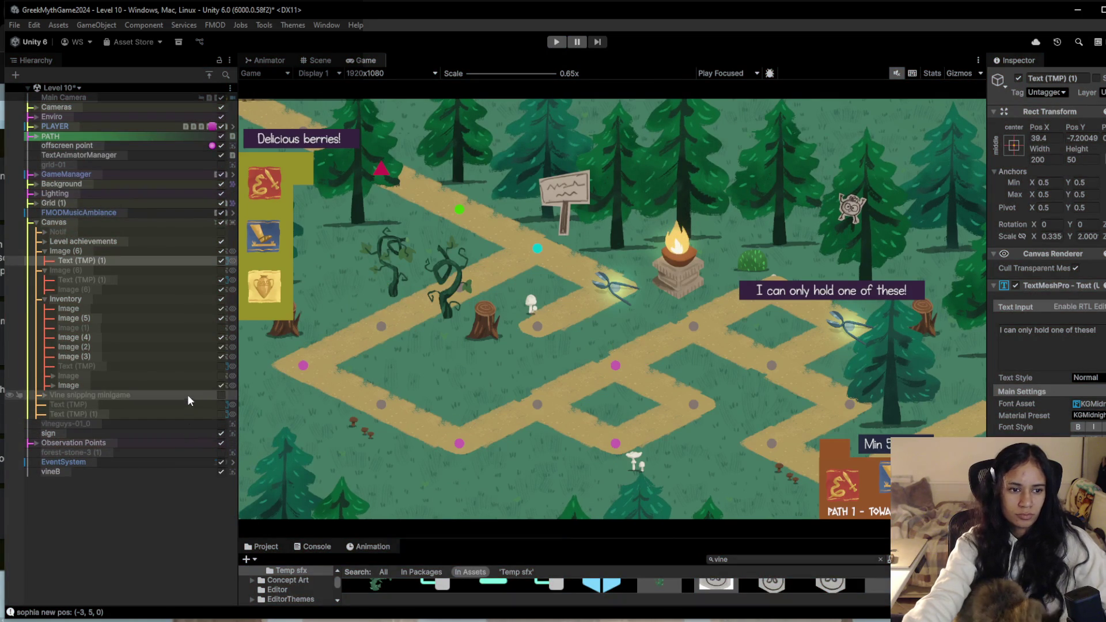
Disable the Image under Image (3) and enable the Image (6) seed prompt panel.
left_click(195, 355)
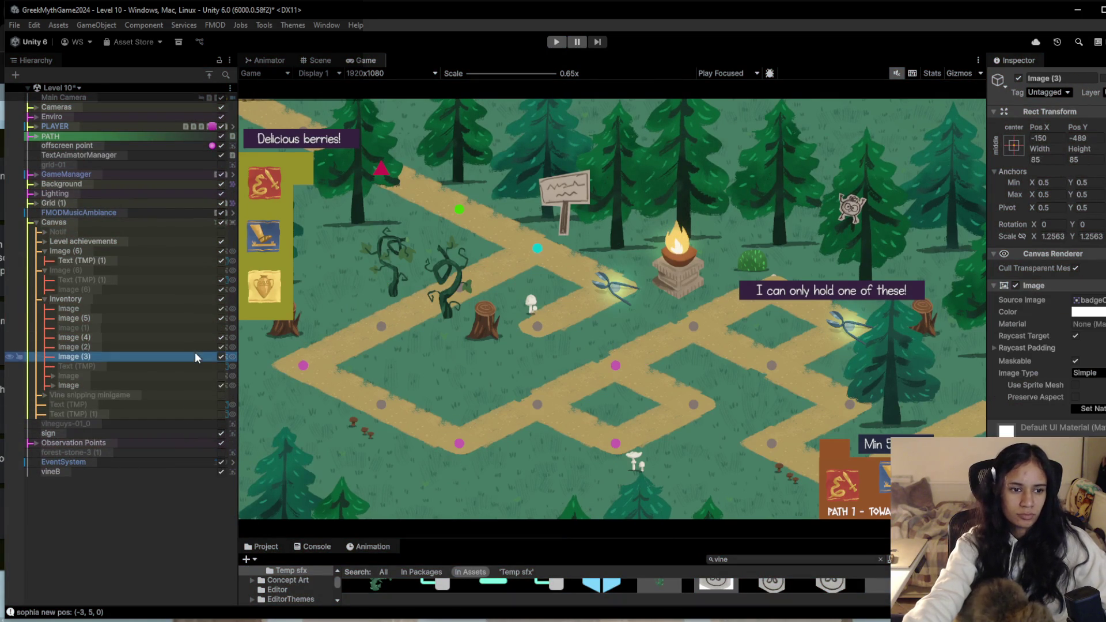
left_click(158, 375)
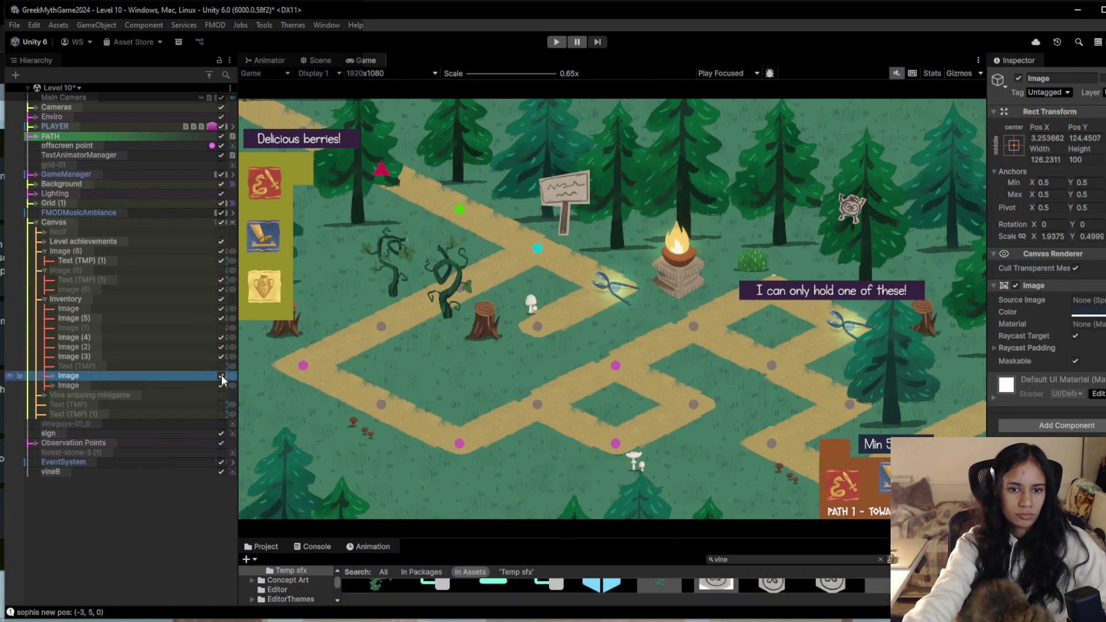
left_click(221, 375)
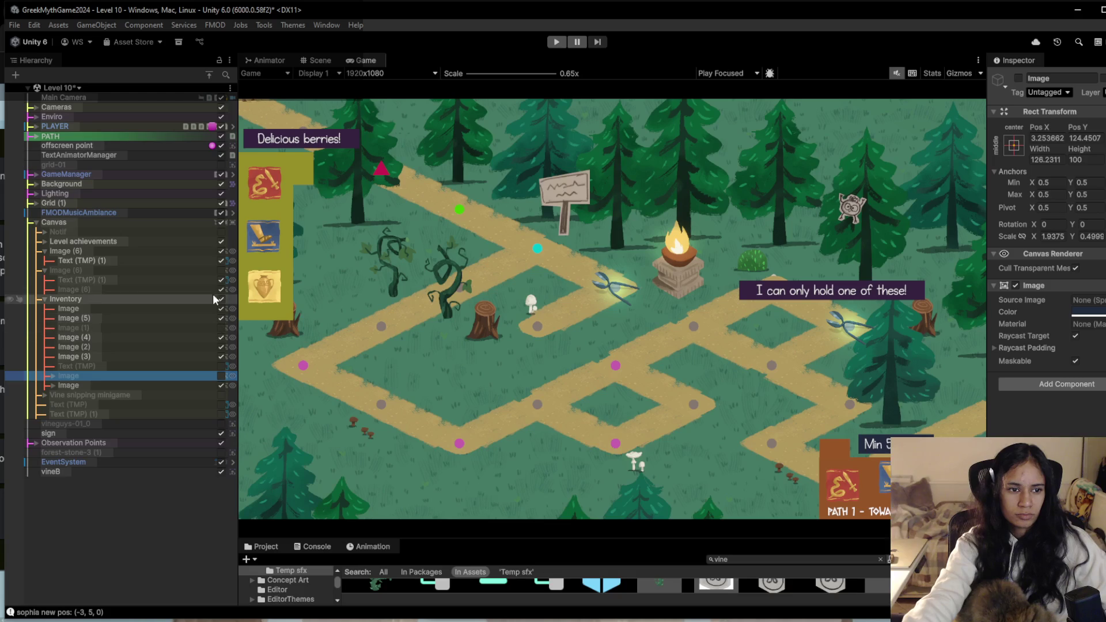
left_click(221, 270)
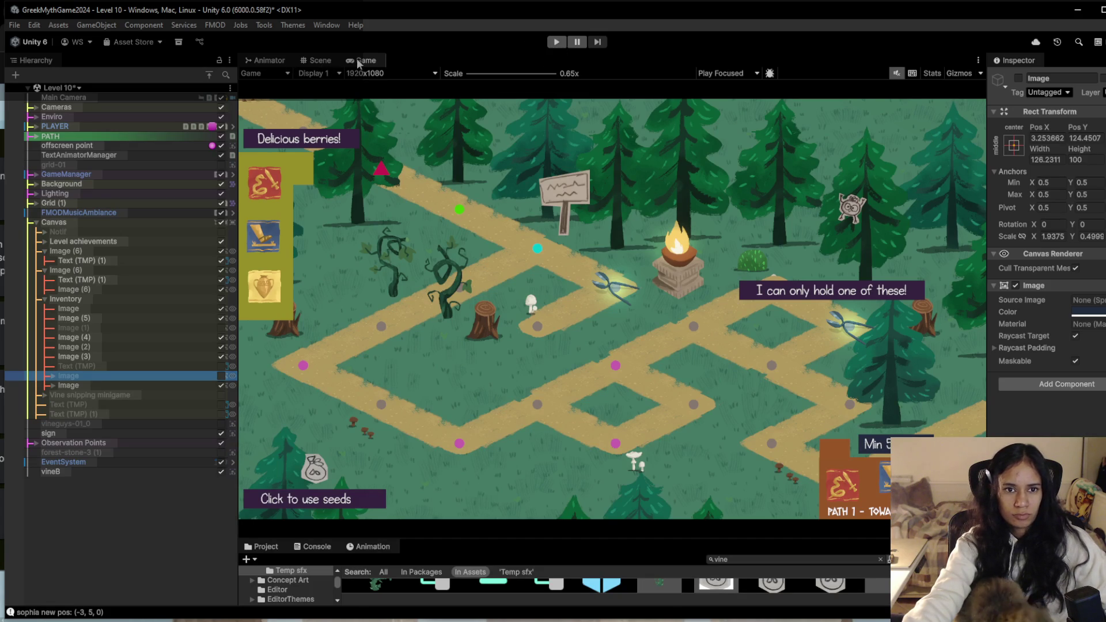
In the Scene view, frame the inventory images, then frame and zoom into the Background map.
left_click(320, 61)
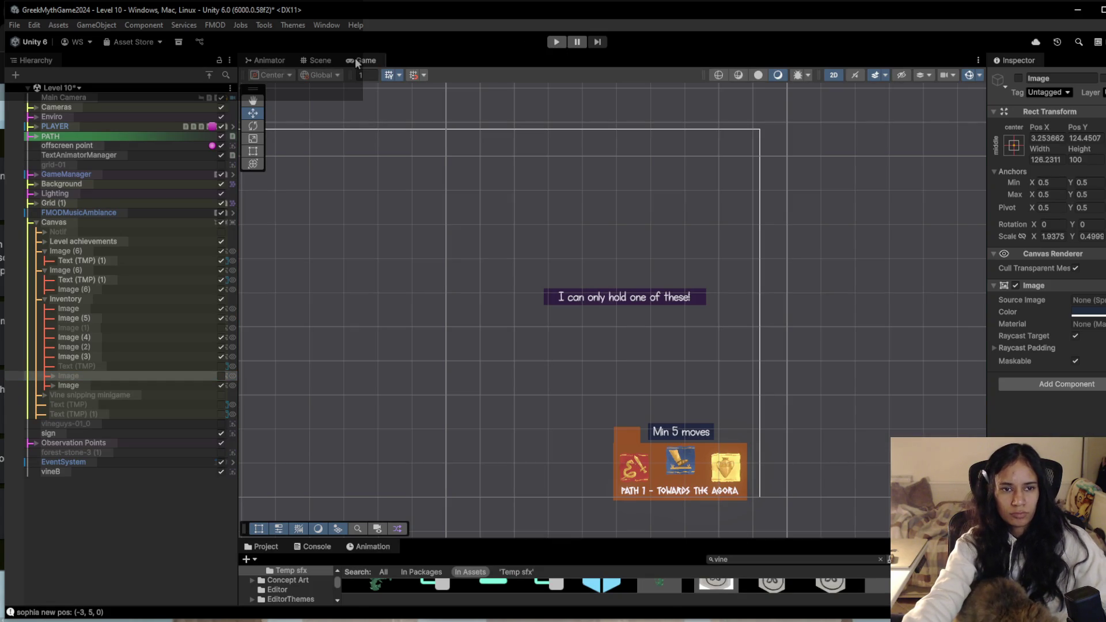
double_click(95, 379)
left_click(97, 328)
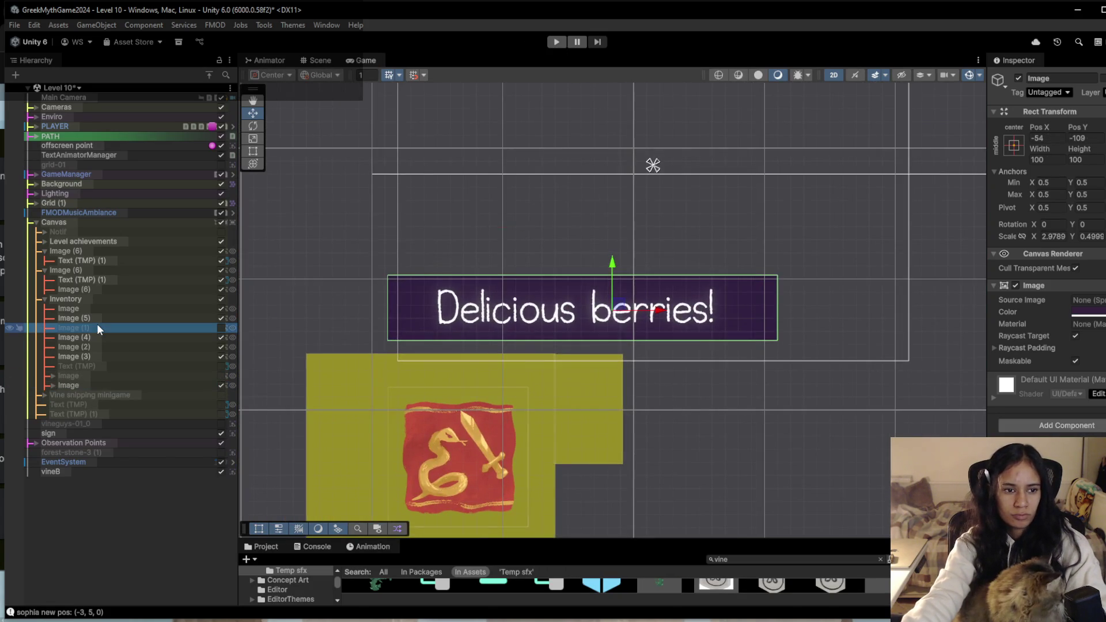
double_click(96, 323)
double_click(97, 316)
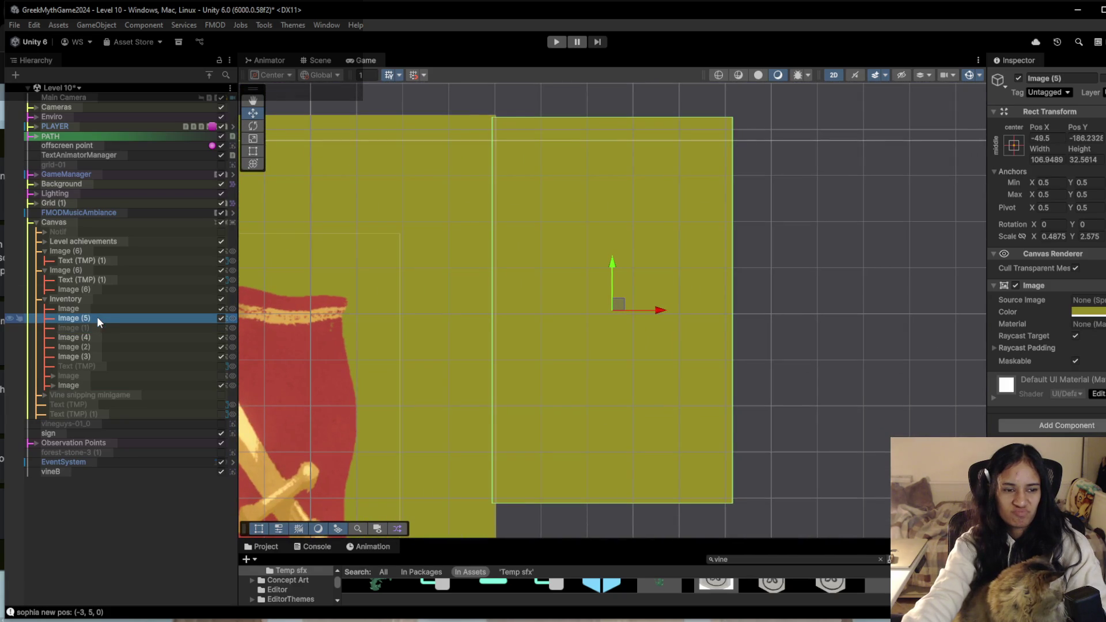
double_click(92, 183)
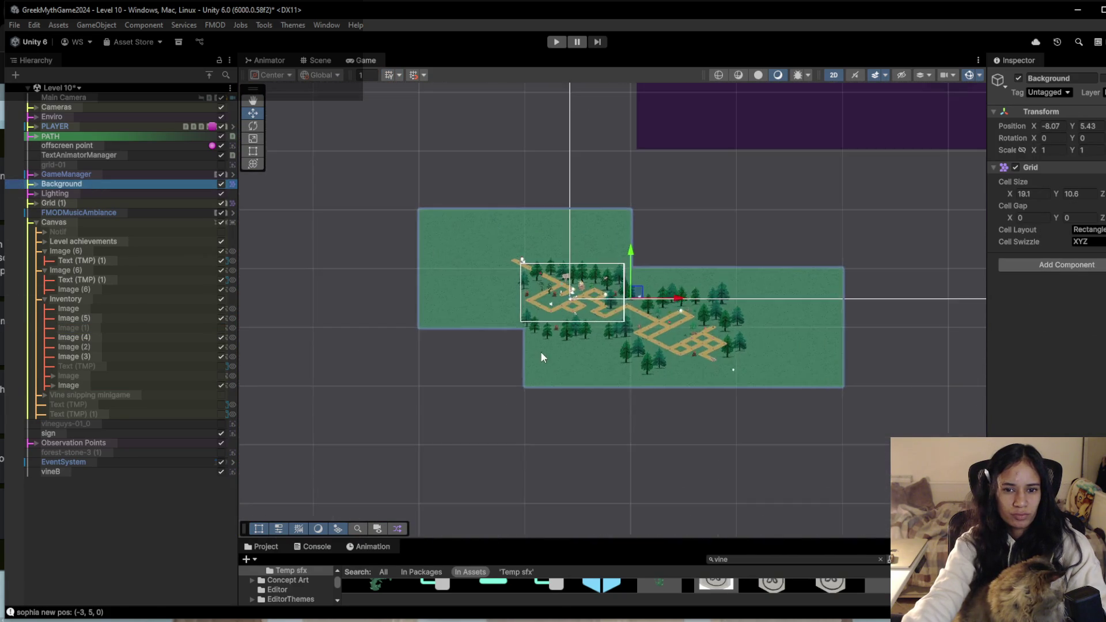
scroll(552, 320, "up", 10)
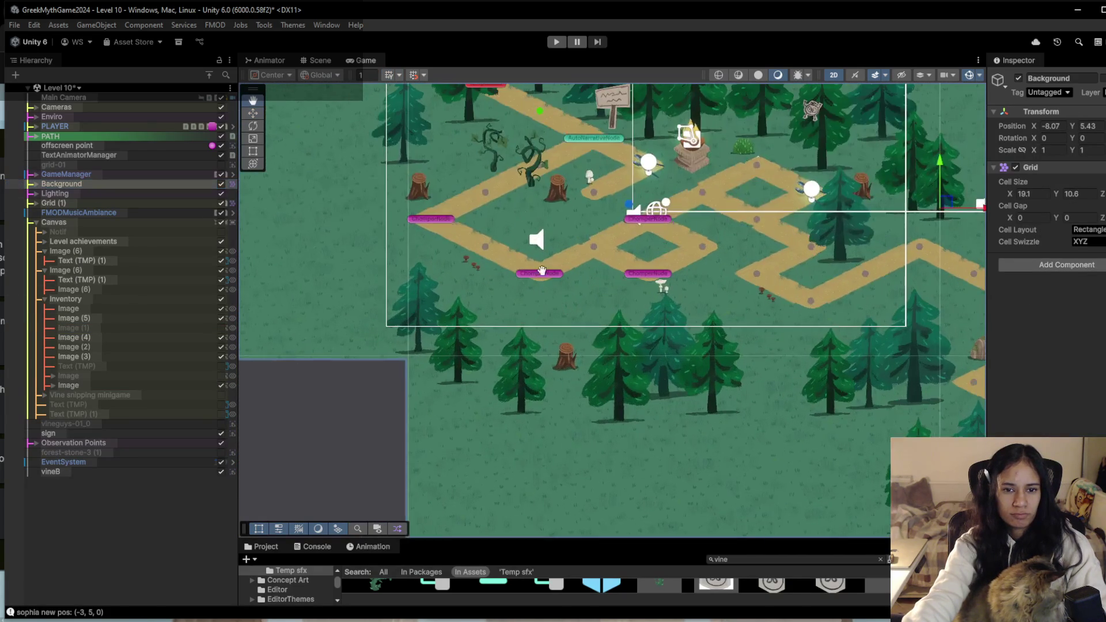
scroll(524, 215, "up", 5)
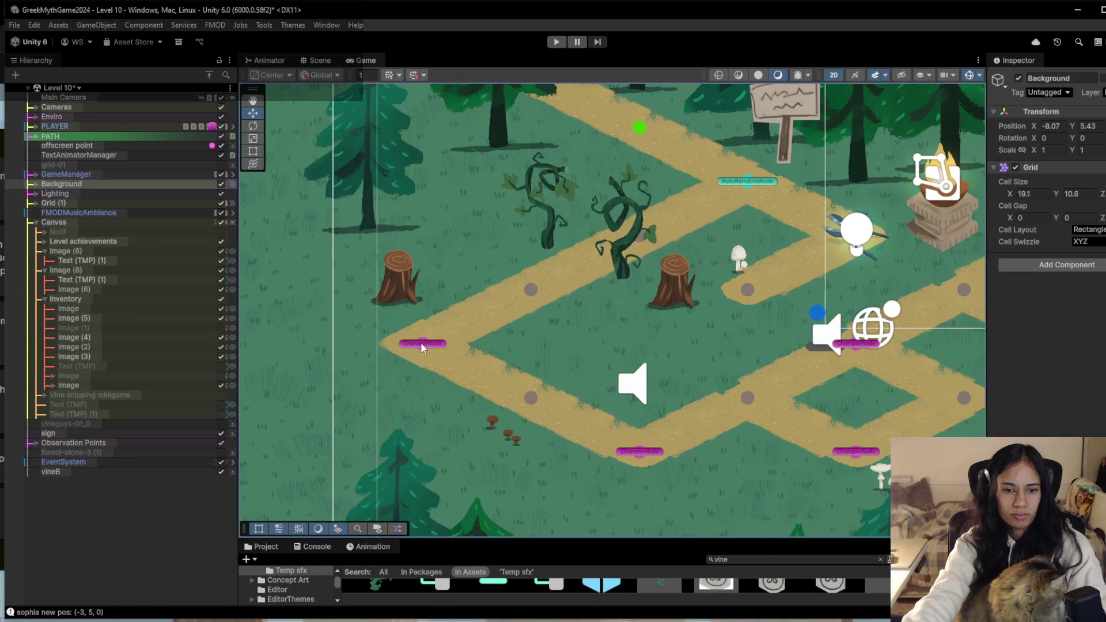
right_click(127, 498)
mouse_move(198, 316)
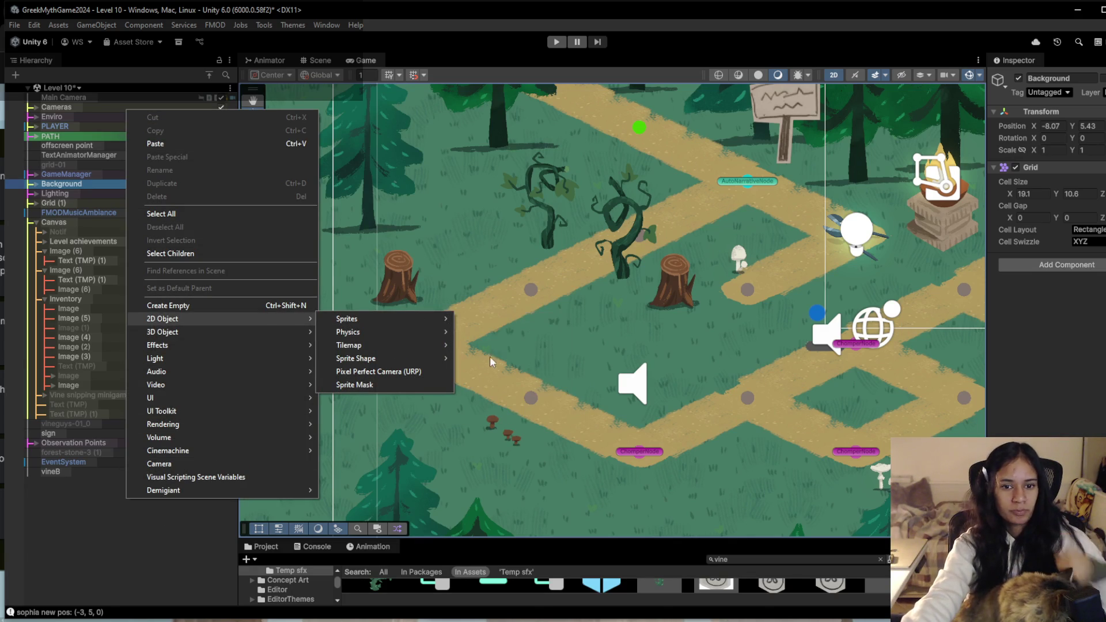
Create a Circle sprite on the left path node, set Order in Layer to 14, and recolour it.
mouse_move(447, 316)
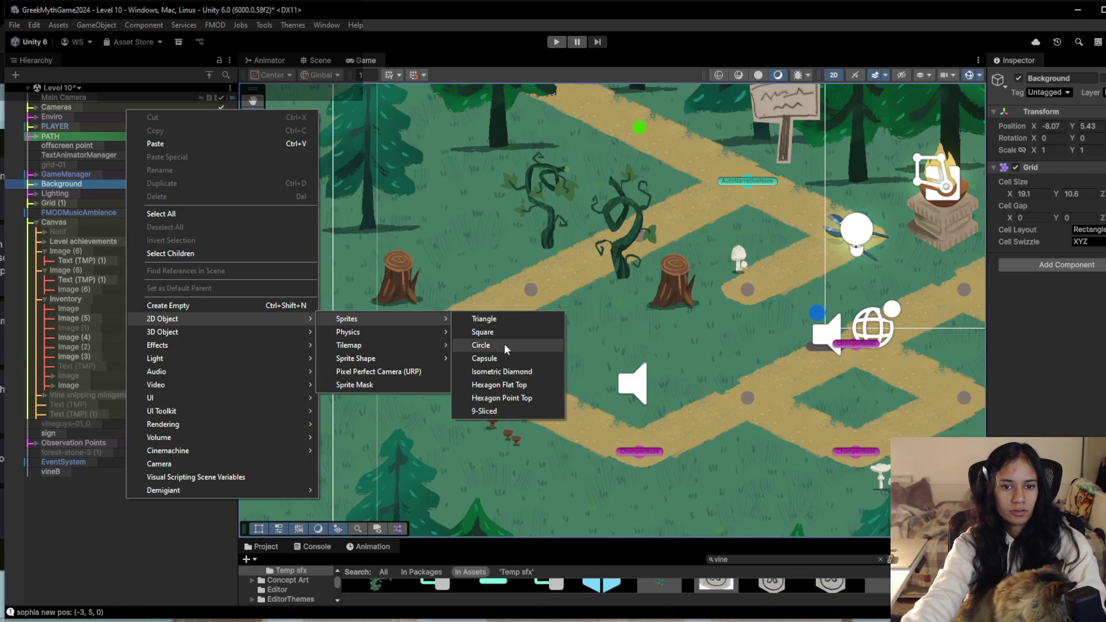
left_click(504, 344)
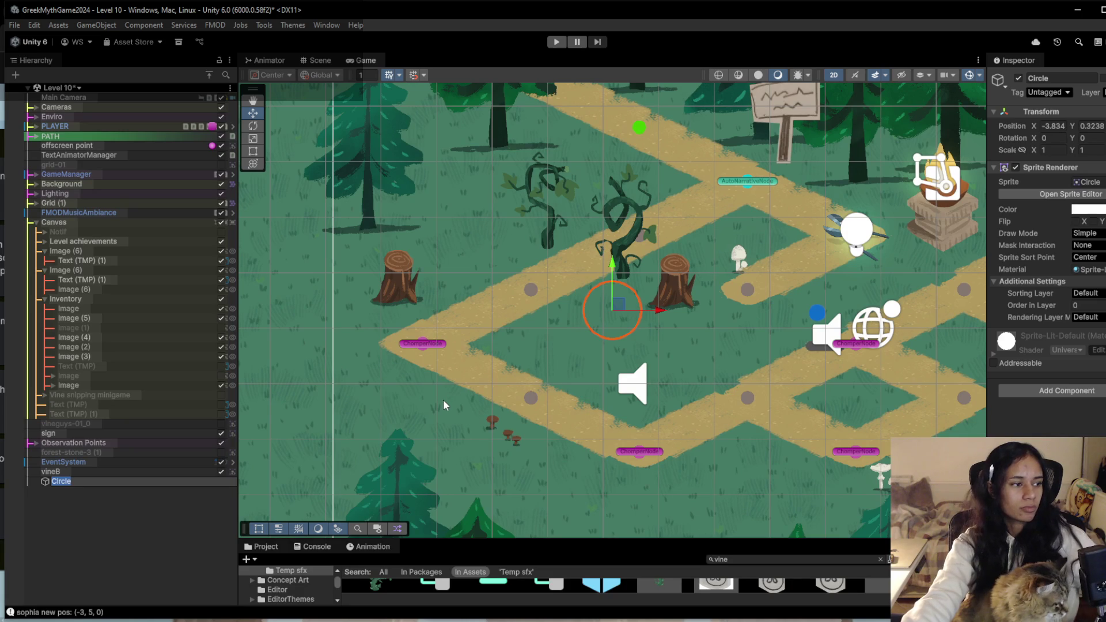
left_click_drag(614, 306, 428, 336)
left_click(1075, 305)
type("14")
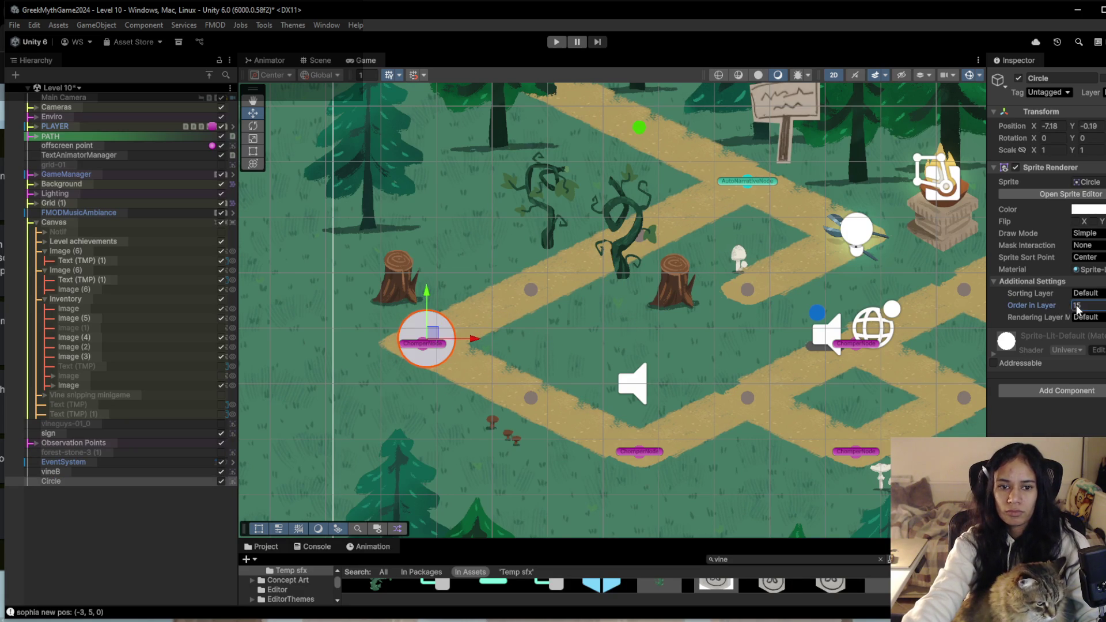
left_click(1087, 209)
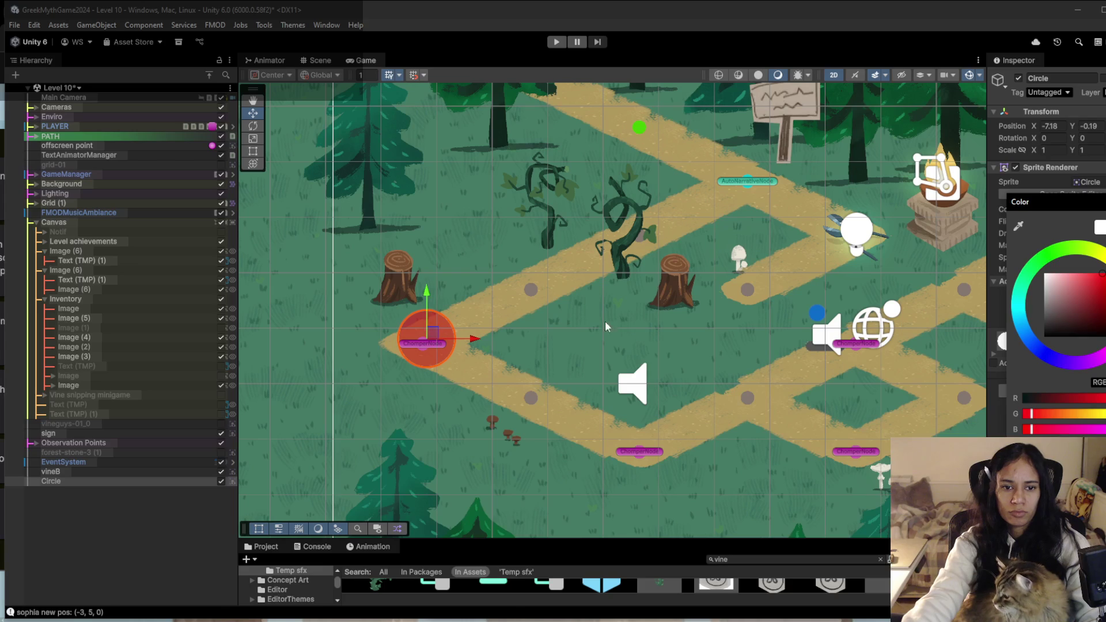
left_click(1083, 363)
Nudge the purple circle onto its node and duplicate it onto the middle path node.
left_click_drag(426, 337, 628, 342)
key("ctrl+d")
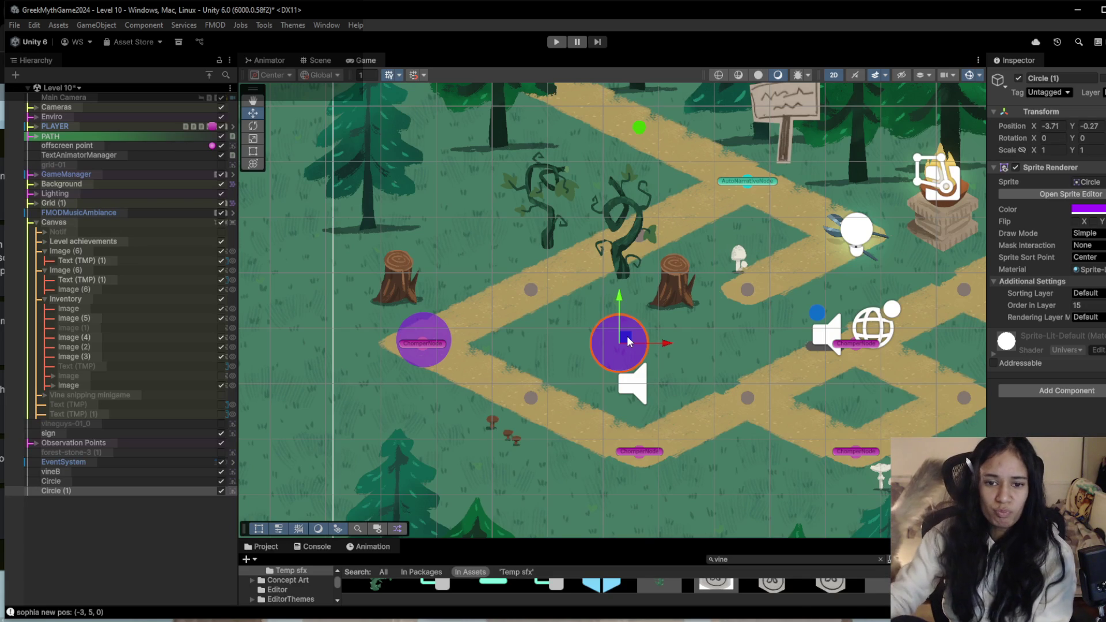
mouse_move(628, 341)
left_mouse_down()
mouse_move(632, 300)
mouse_move(656, 334)
mouse_move(830, 388)
mouse_move(864, 446)
left_mouse_up()
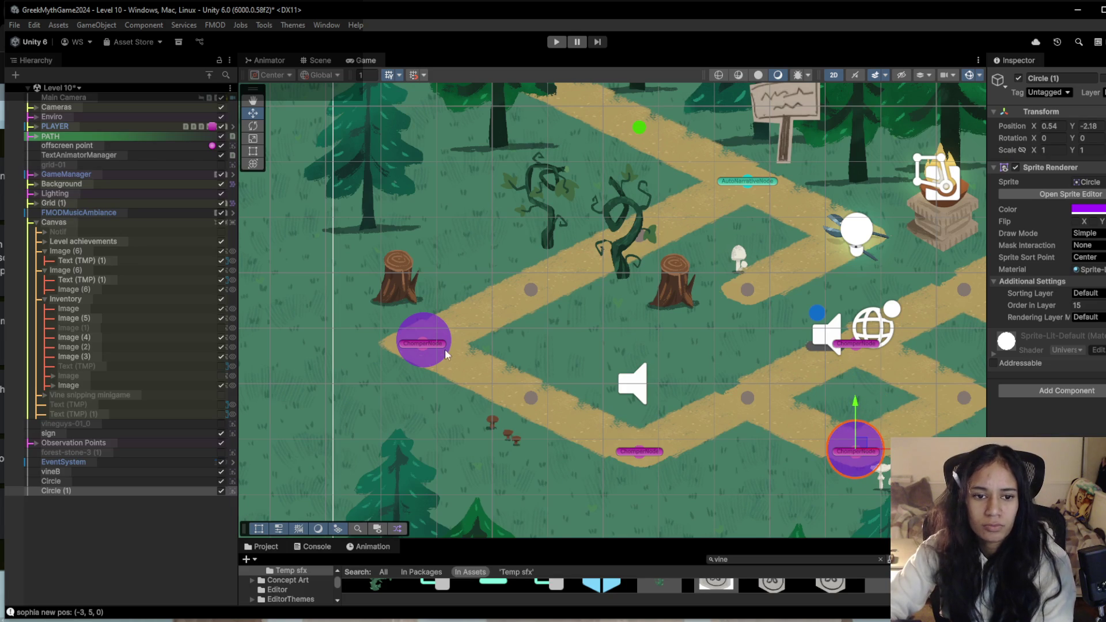
Move Circle onto the right chomper node and start play-testing, walking the player down the path.
left_click(132, 481)
mouse_move(436, 342)
left_mouse_down()
mouse_move(887, 346)
mouse_move(866, 341)
left_mouse_up()
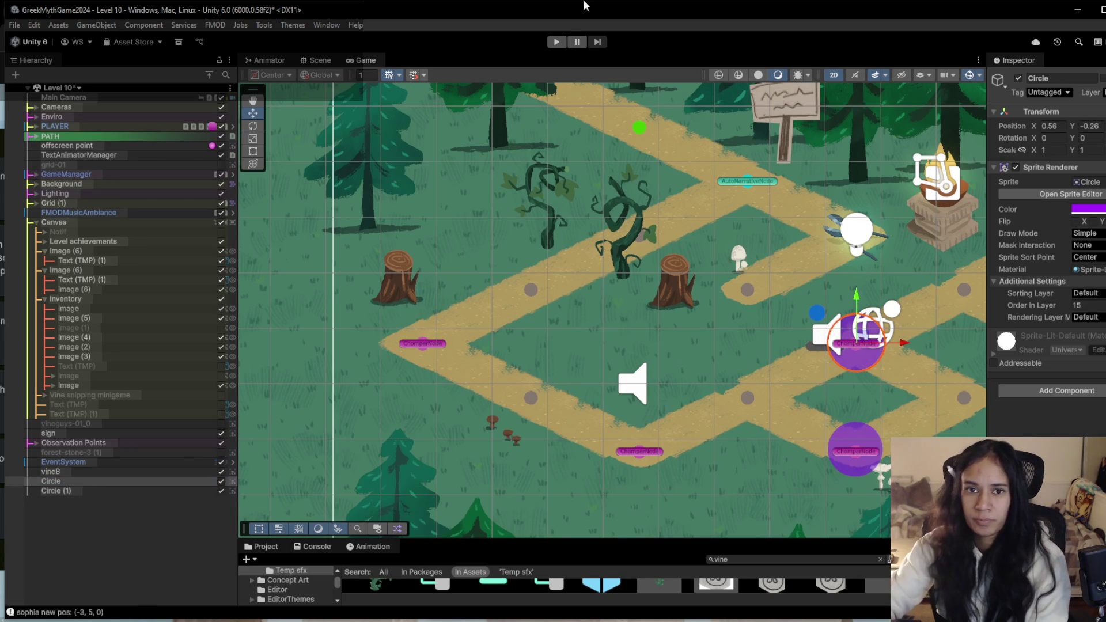
left_click(556, 42)
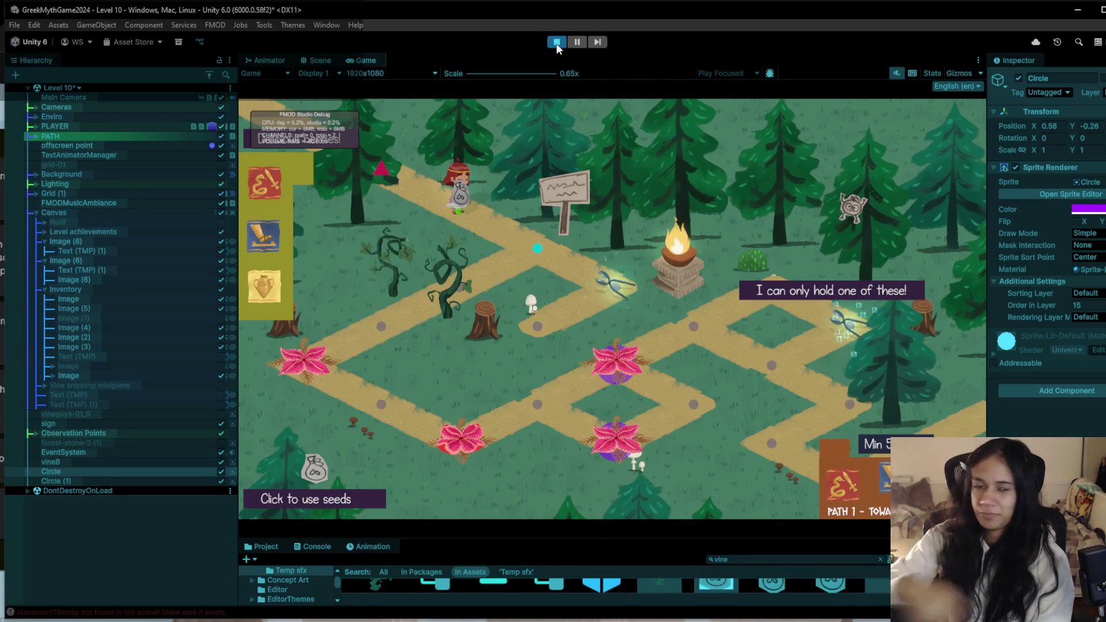
left_click(553, 247)
Walk the player through the waypoints past the chomper flowers, then stop Play mode.
left_click(455, 302)
left_click(458, 307)
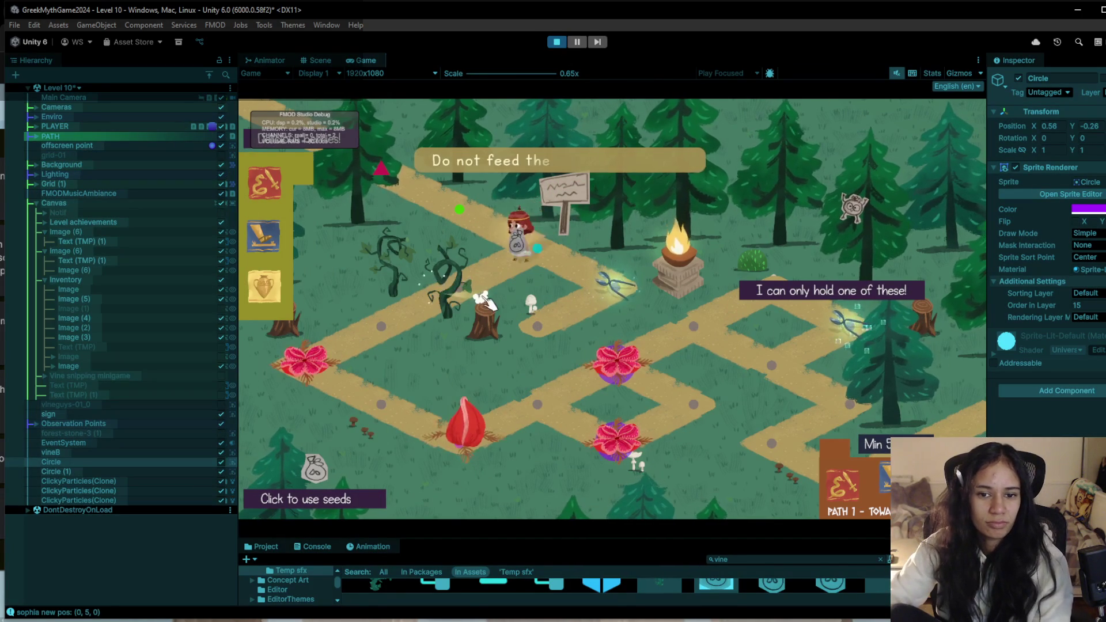
left_click(380, 324)
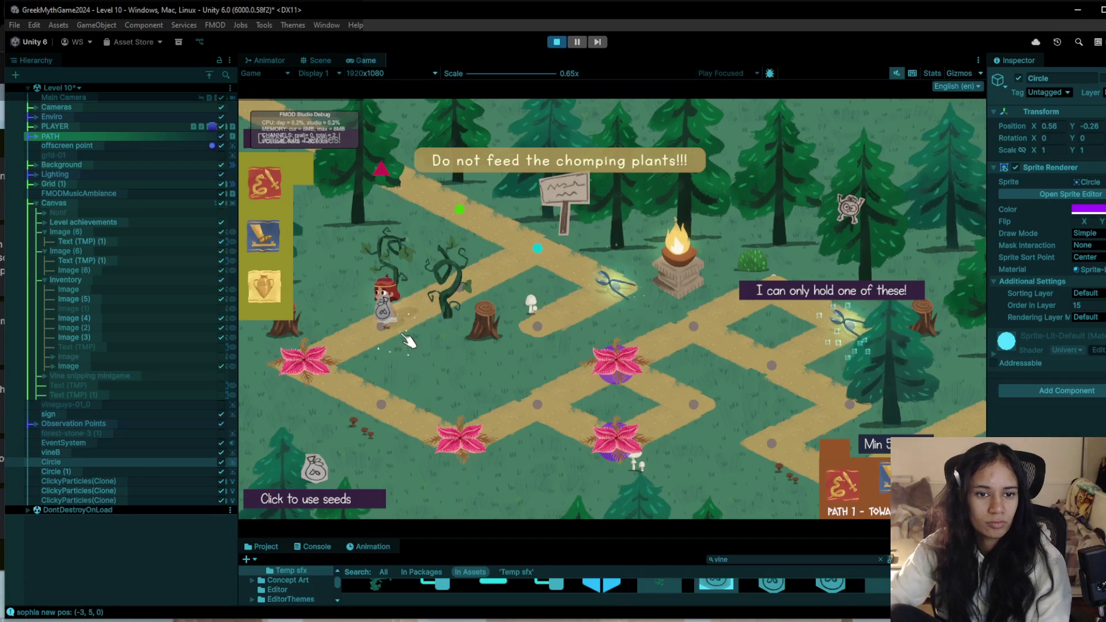
left_click(382, 404)
left_click(472, 461)
left_click(529, 418)
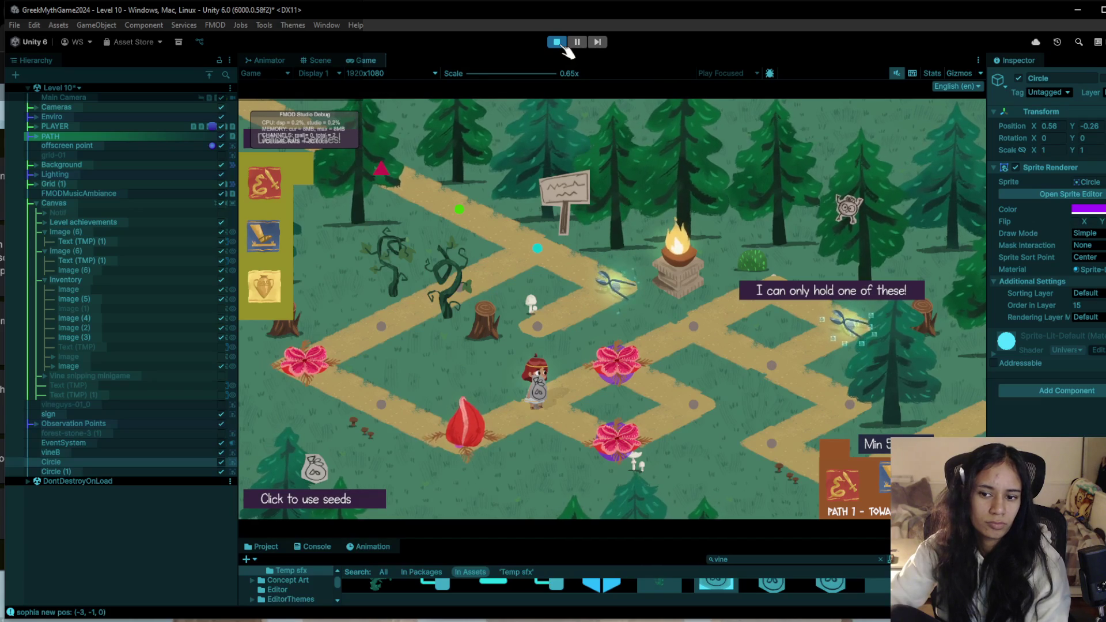
left_click(559, 42)
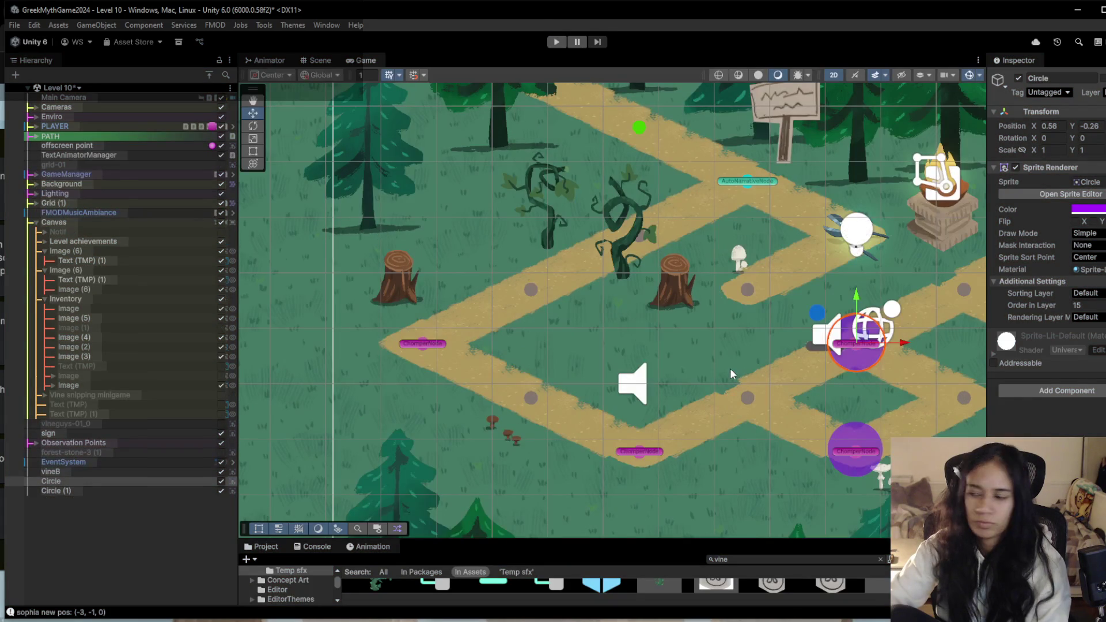
Change the Image (6) prompt text to 'You can only hold one of these!' and save Level 10.
left_click_drag(662, 354, 322, 359)
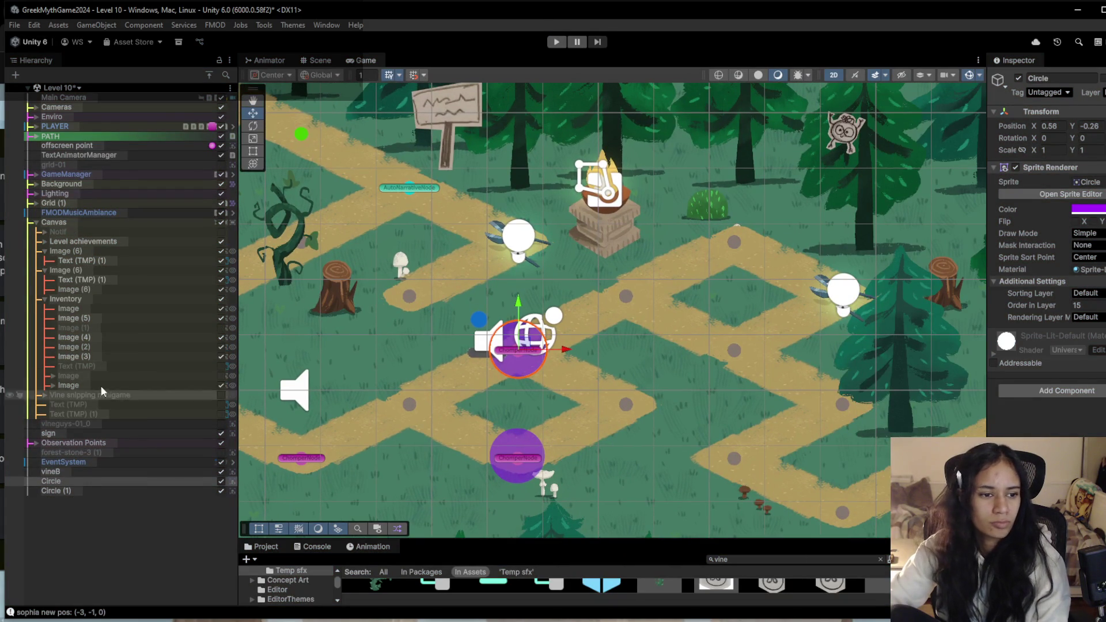
left_click(109, 281)
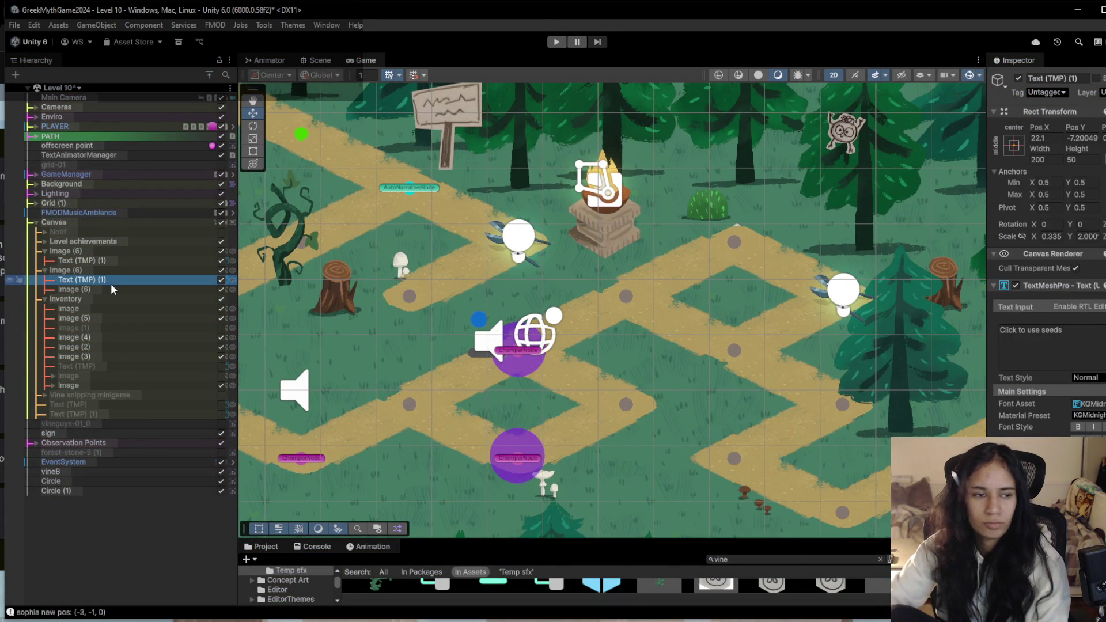
left_click(127, 260)
left_click(1004, 332)
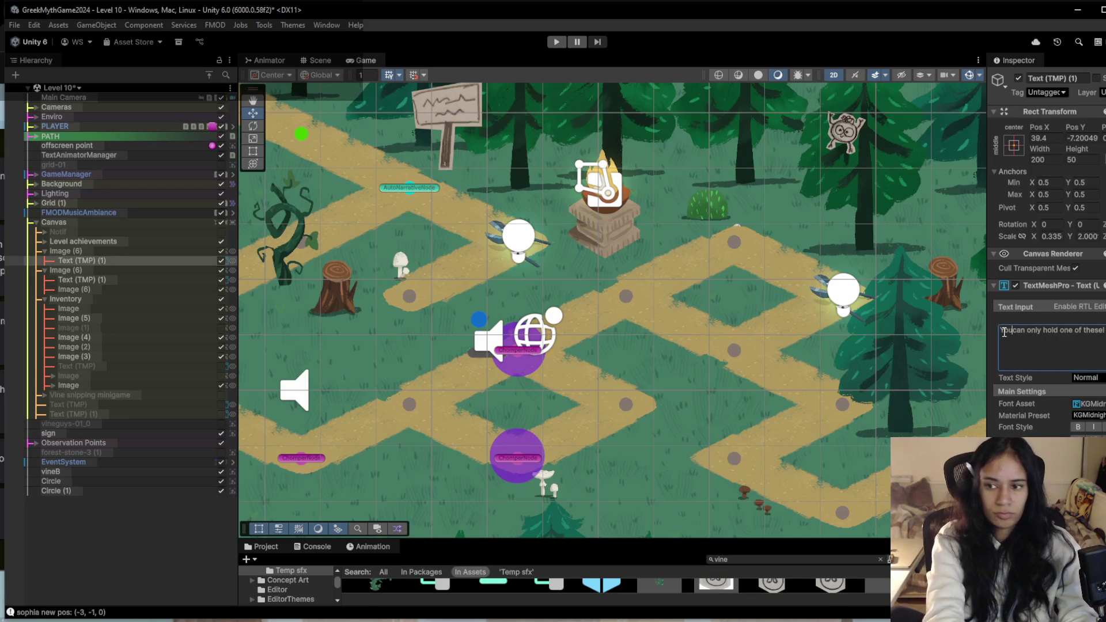
key("Return")
key("BackSpace")
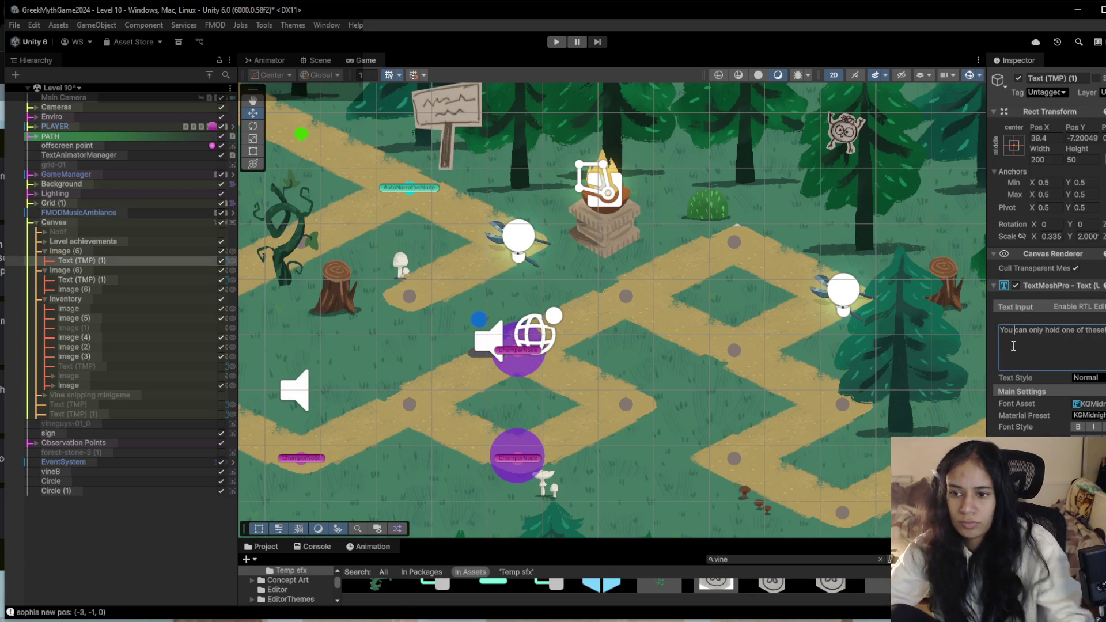
key("ctrl+s")
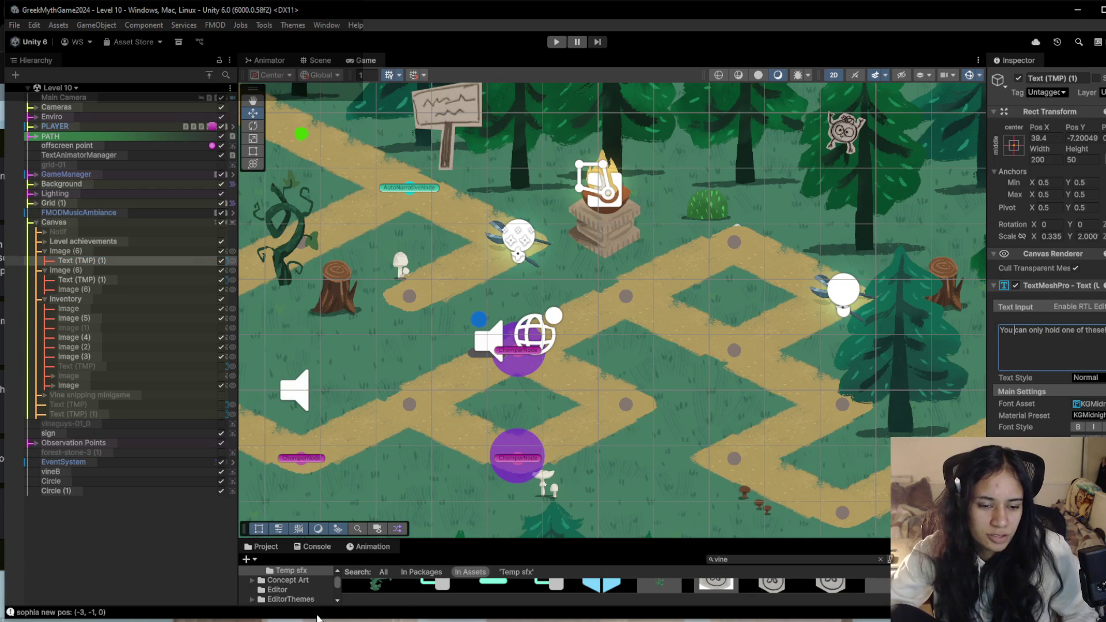
Glance over the Trello board, then return to the Unity editor.
mouse_move(334, 620)
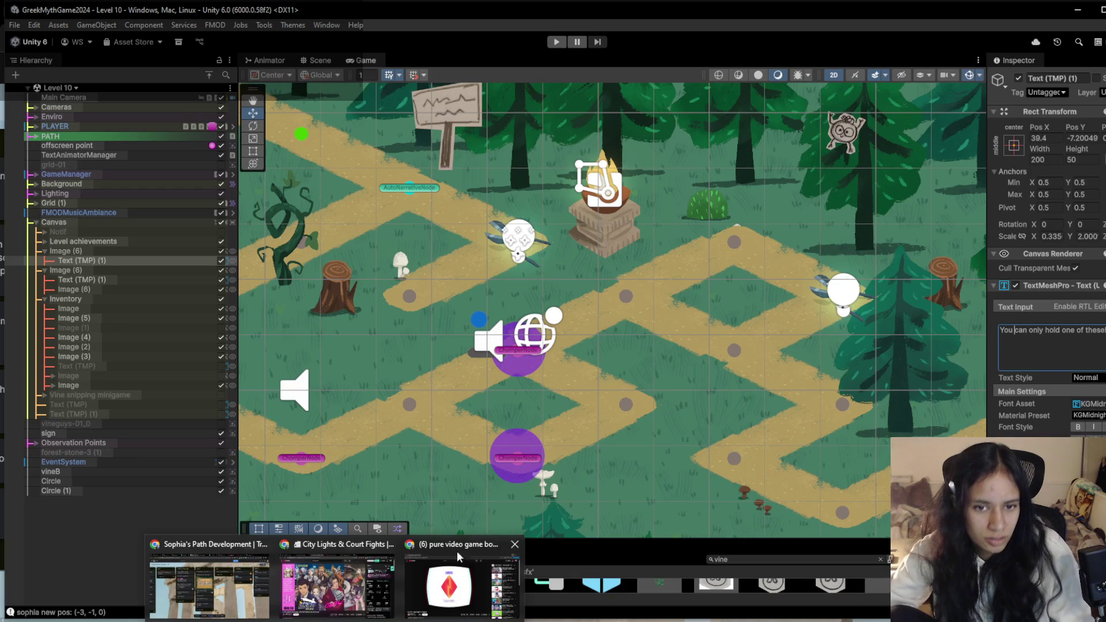
scroll(726, 301, "down", 3)
scroll(726, 301, "down", 2)
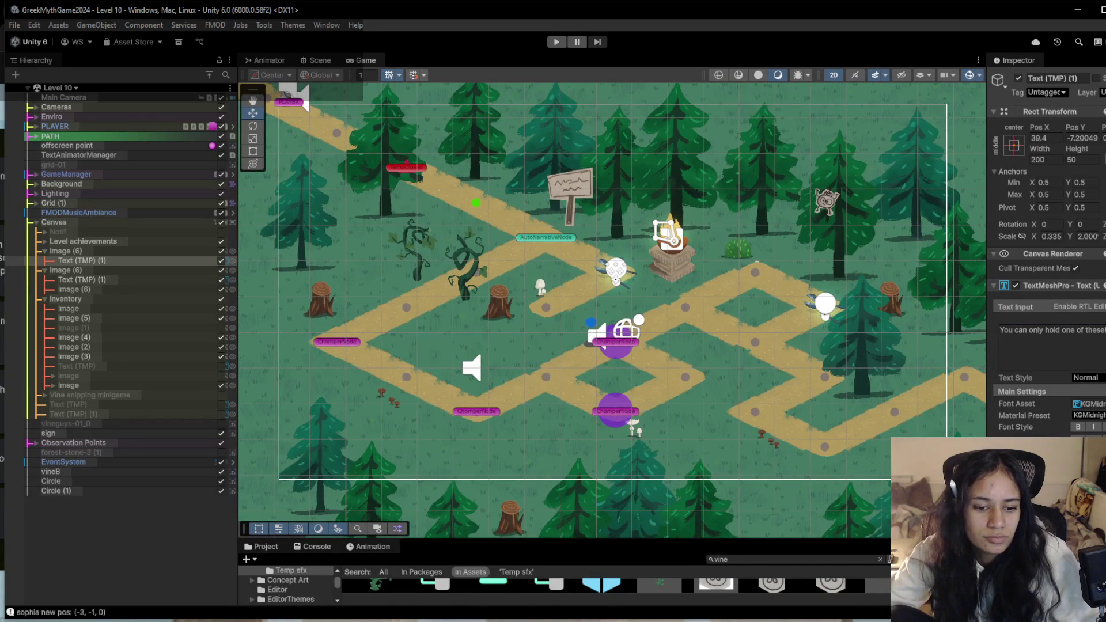
left_click(209, 578)
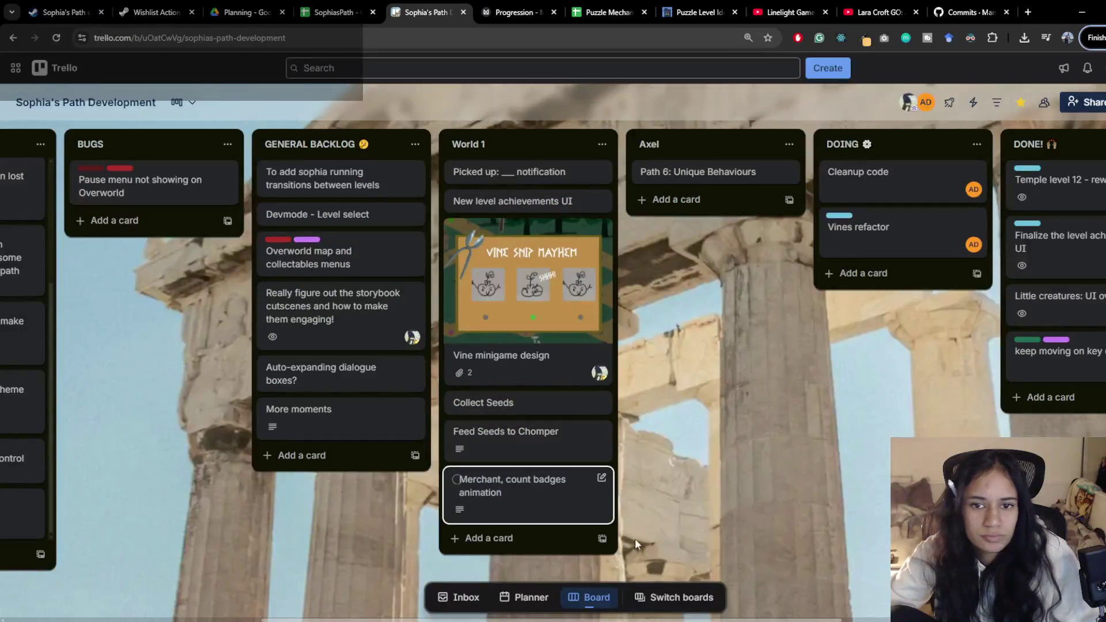
scroll(667, 561, "right", 1)
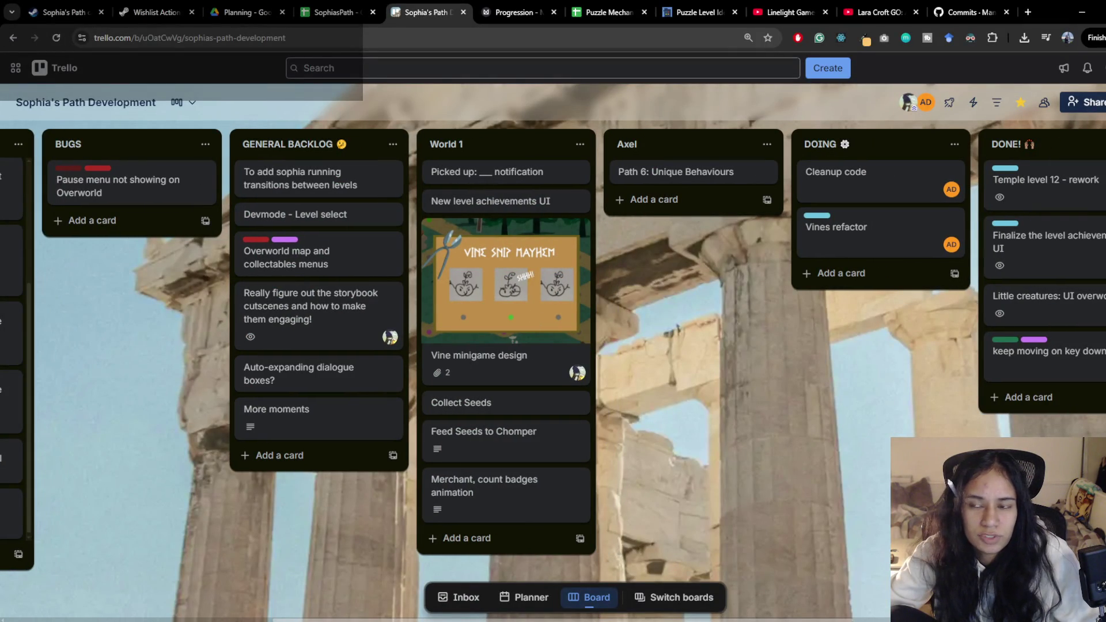
key("alt+Tab")
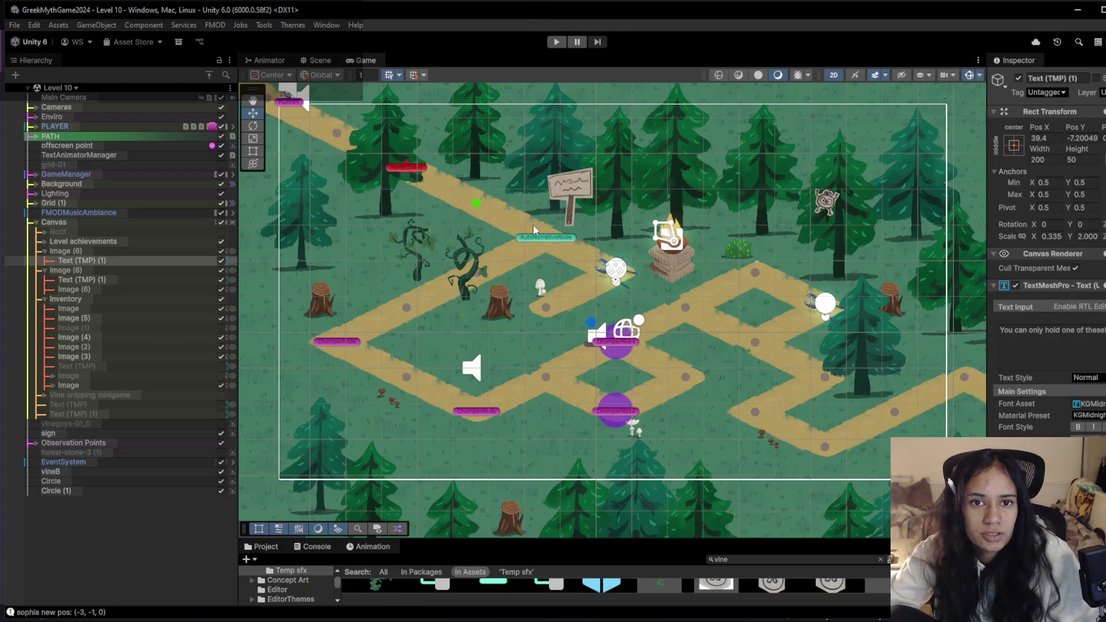
Frame the map paths, expand Grid (1) and SpecialPointsTilemap, and select MovementTilemap.
mouse_move(709, 360)
left_mouse_down()
mouse_move(723, 328)
mouse_move(521, 281)
left_mouse_up()
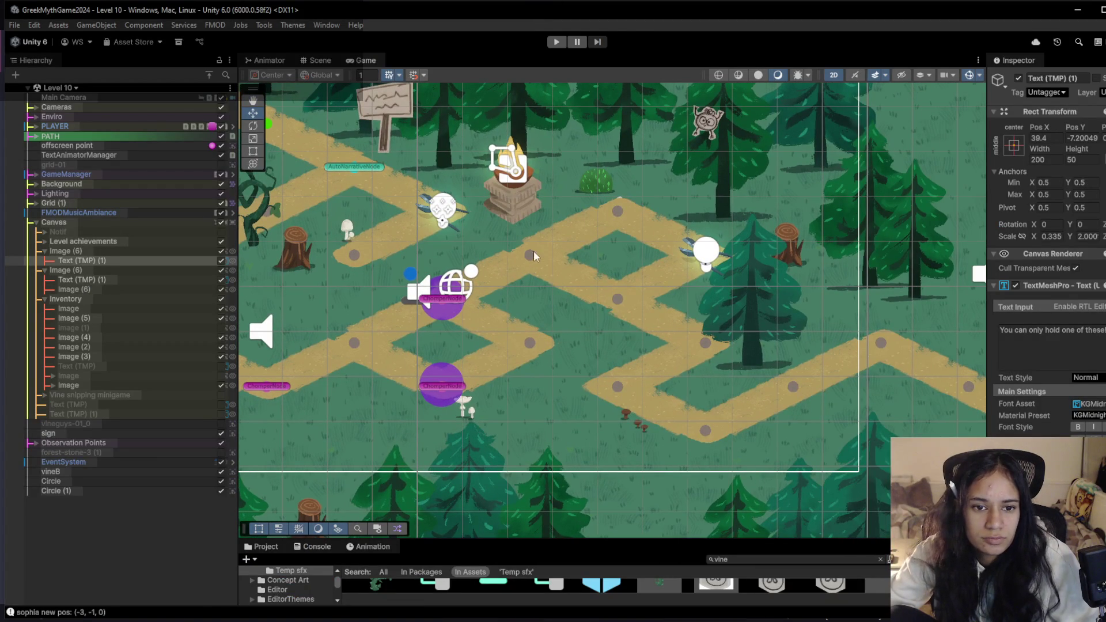
mouse_move(403, 330)
left_mouse_down()
mouse_move(438, 389)
mouse_move(491, 388)
left_mouse_up()
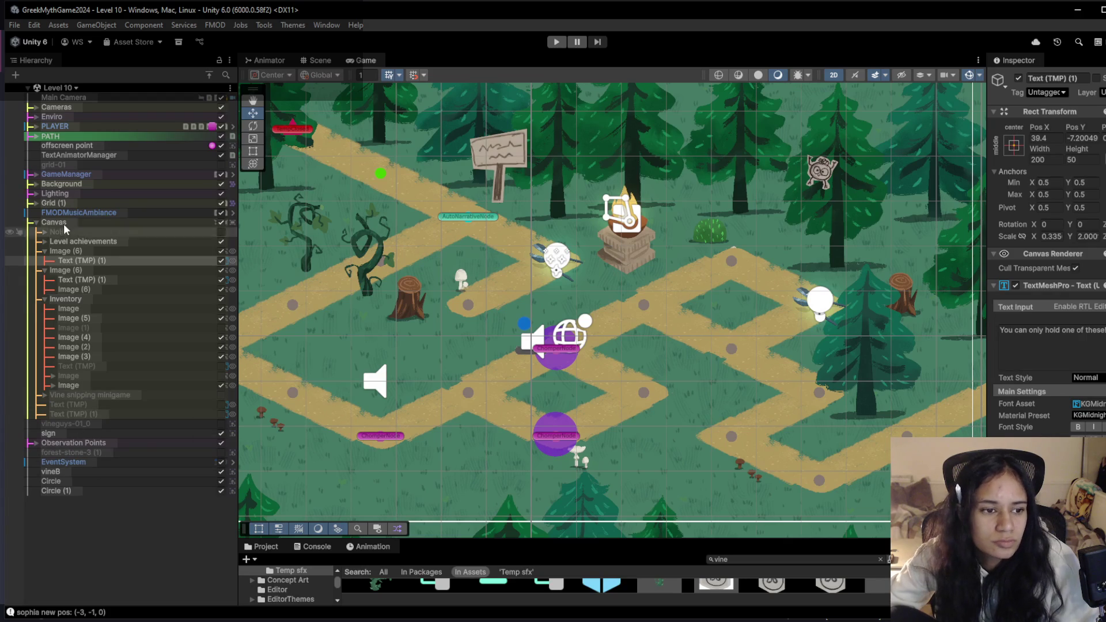
left_click(30, 203)
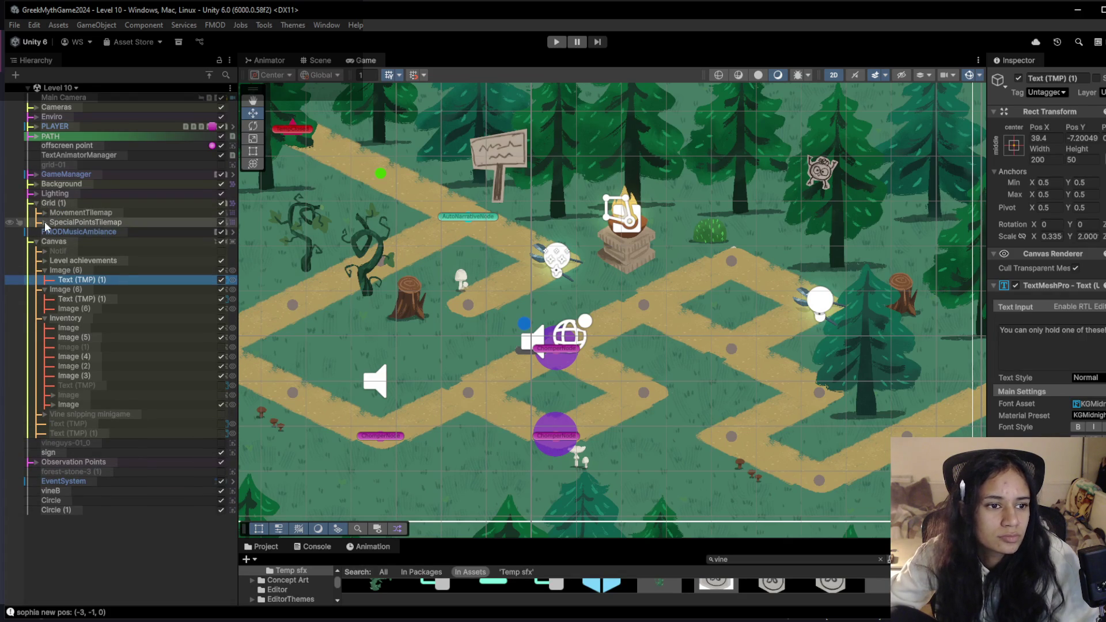
left_click(45, 222)
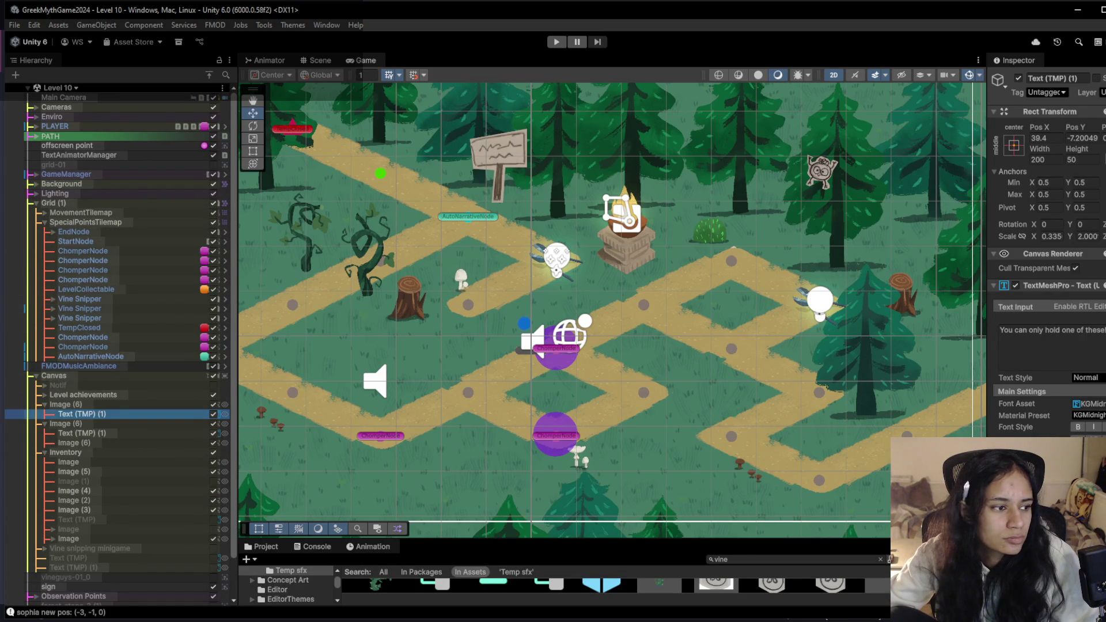
left_click(147, 213)
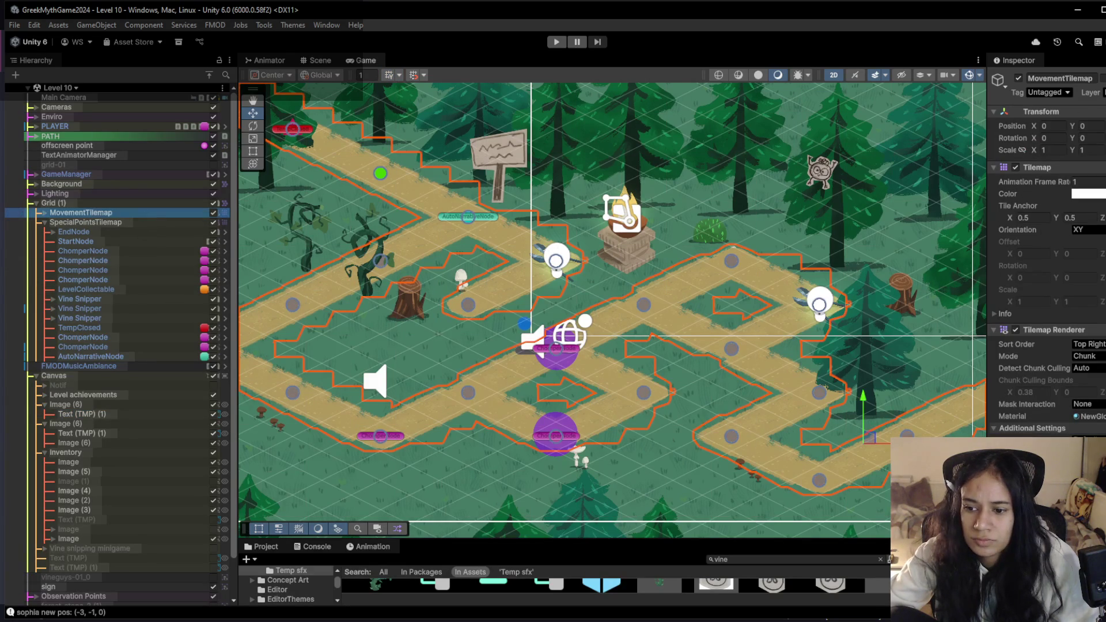
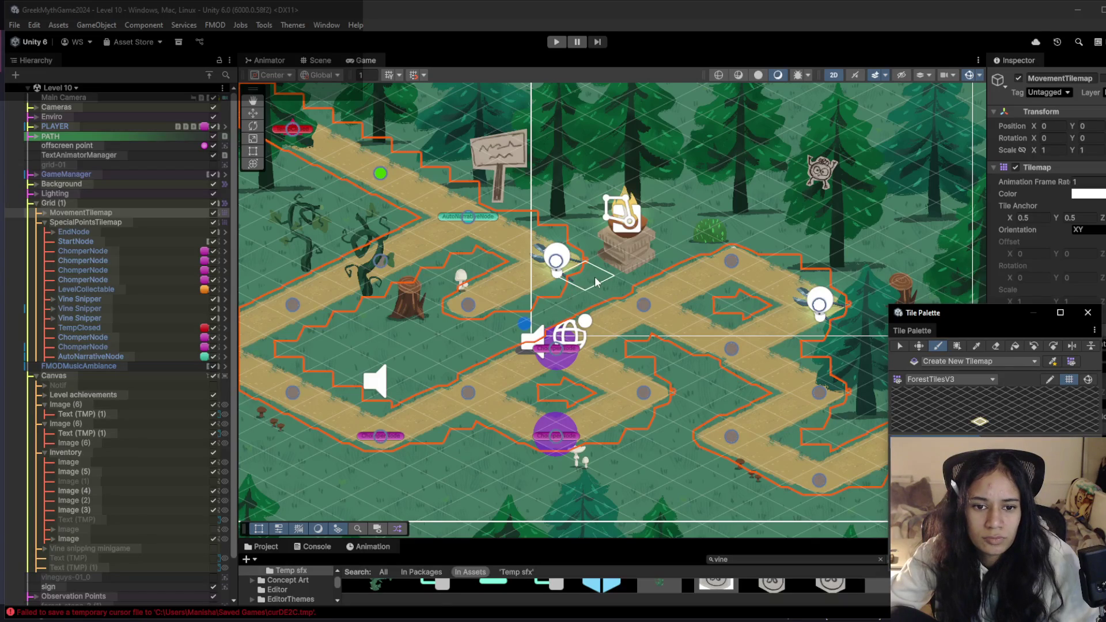
Select the Text (TMP) (1) object, then the MovementTilemap, in the Hierarchy.
left_click(493, 316)
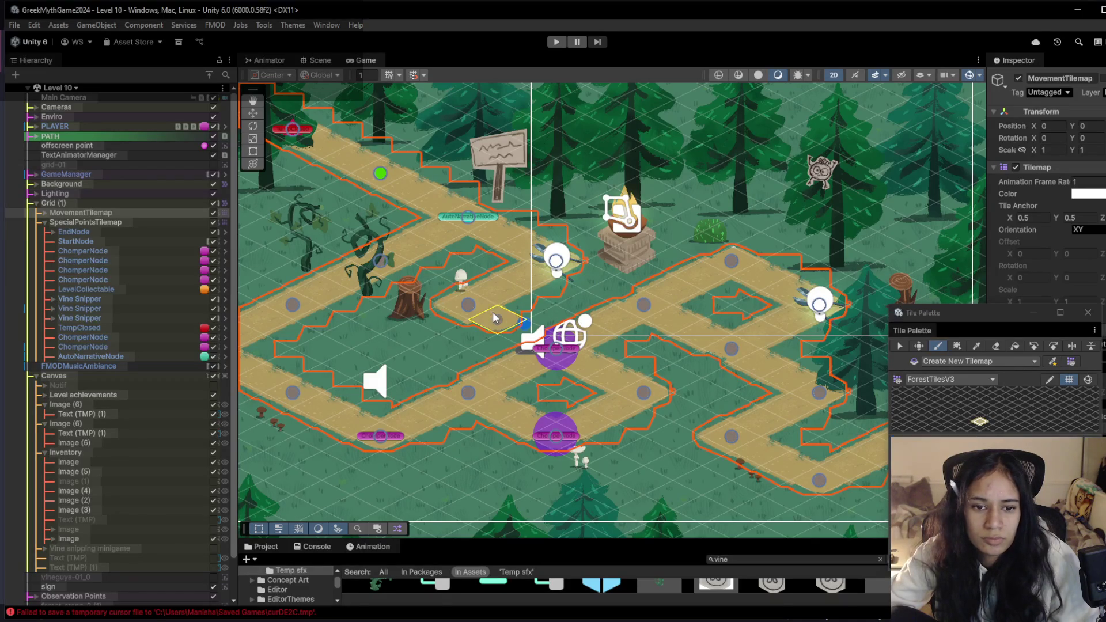
left_click(513, 334)
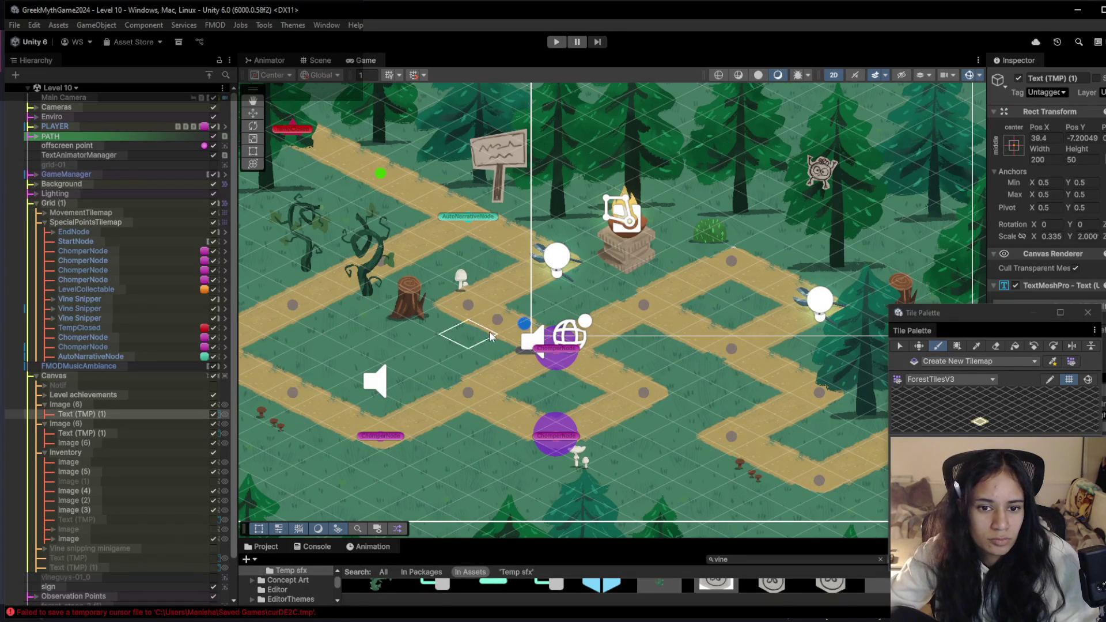
left_click(990, 351)
left_click(994, 346)
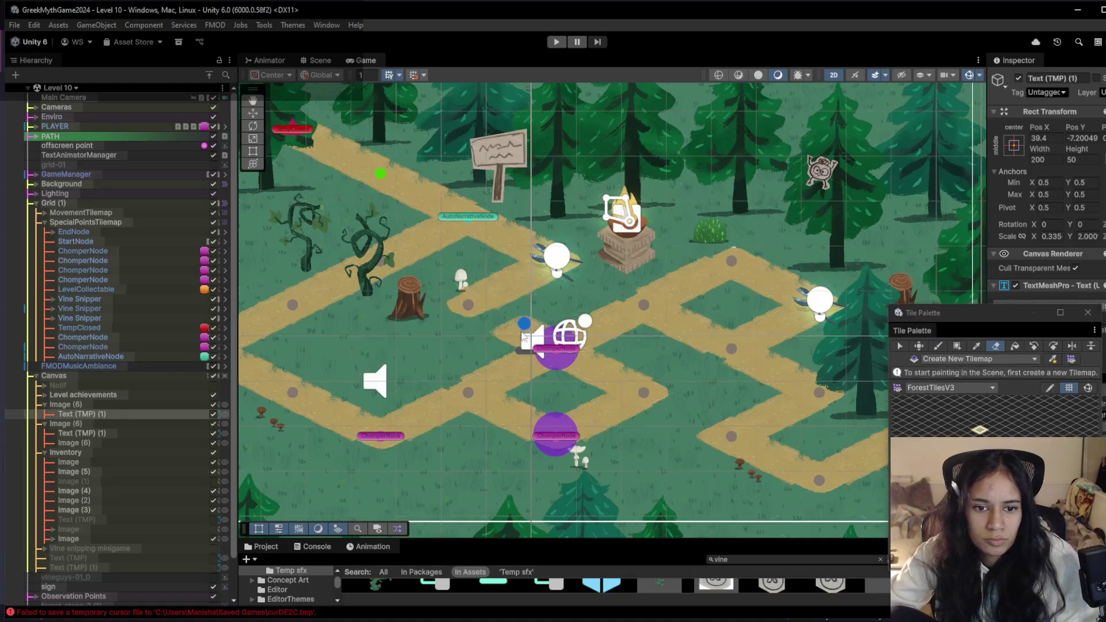
left_click(956, 427)
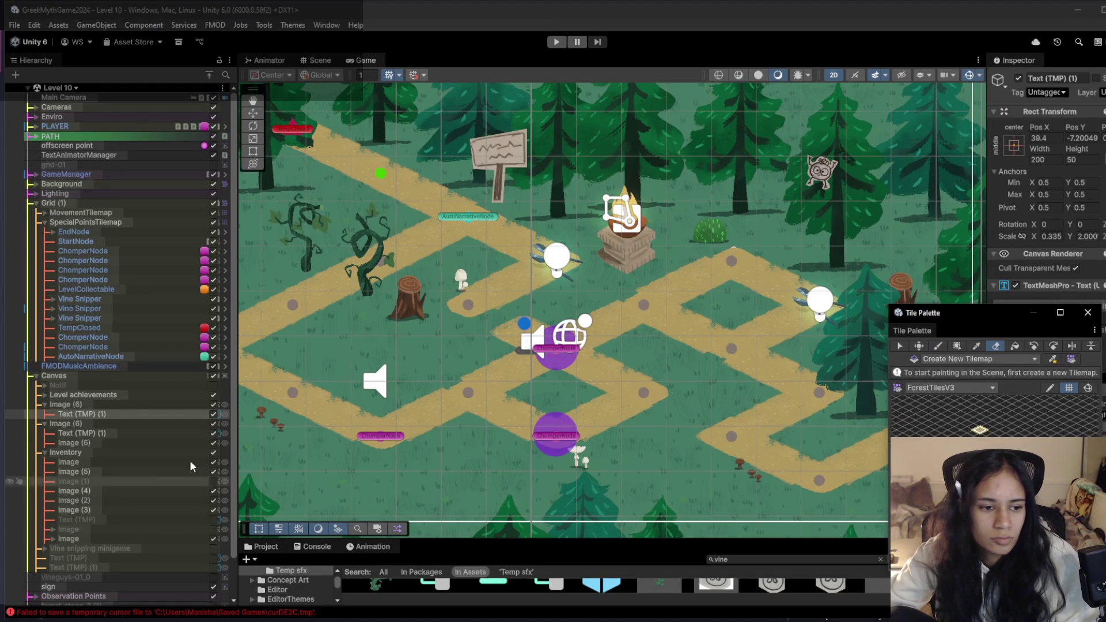
left_click(81, 212)
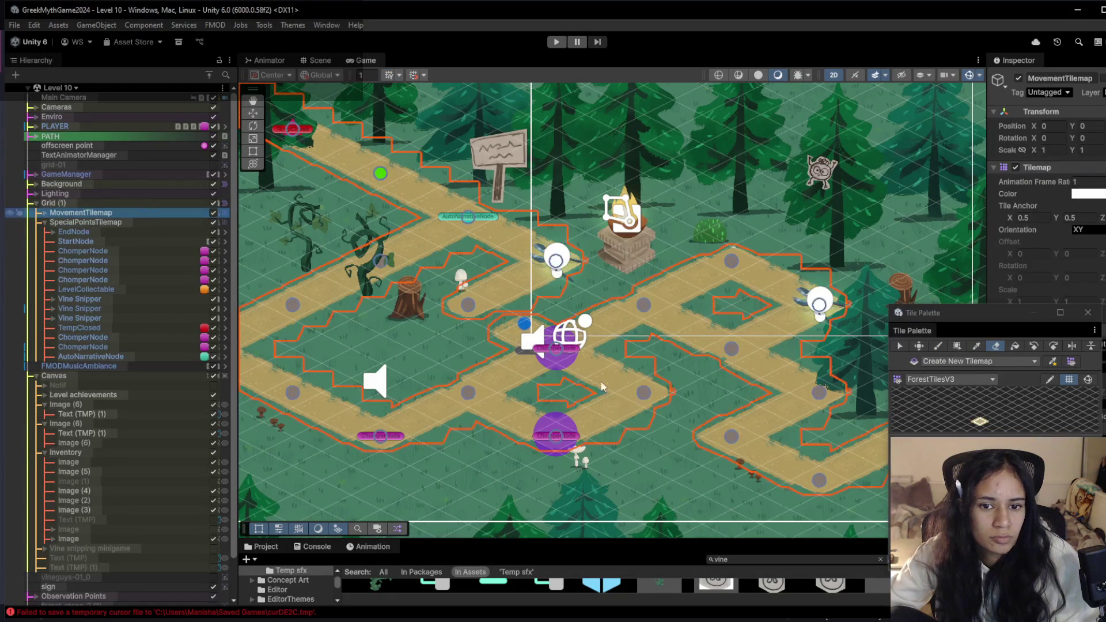
Frame Text (TMP) (1), drag its left edge right to centre the label, then play Level 10.
left_click(521, 334)
key("f")
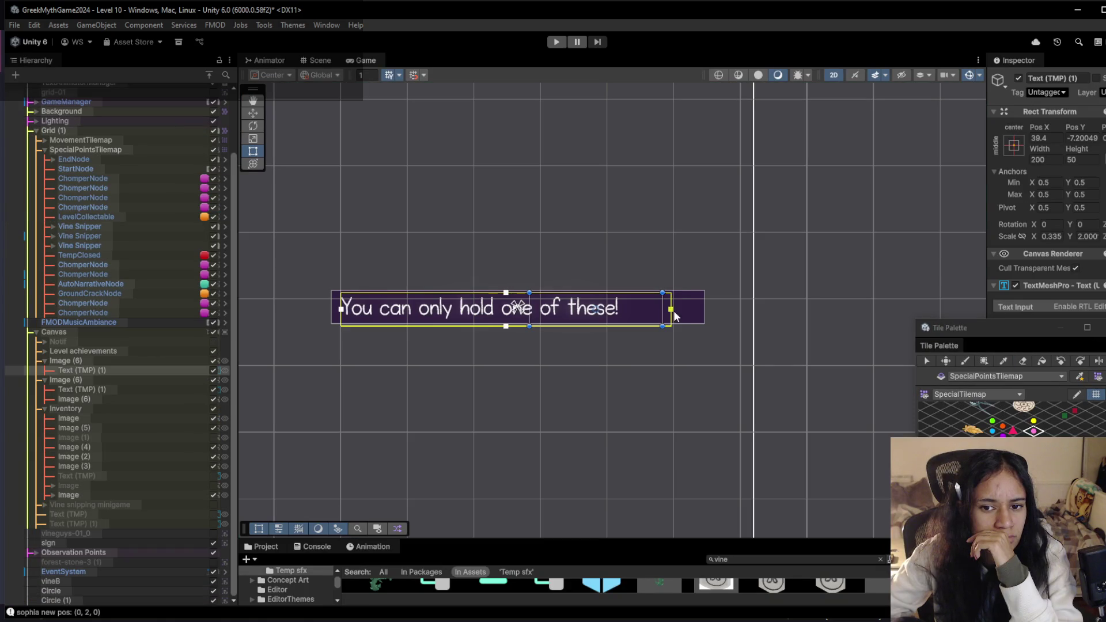
left_click_drag(344, 314, 380, 318)
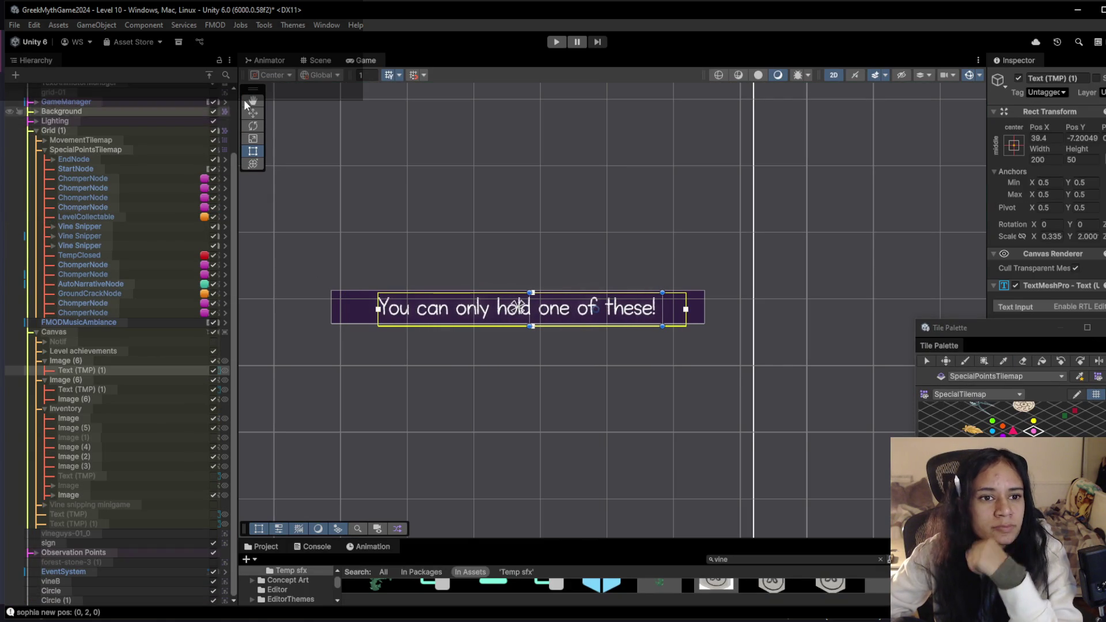
left_click(356, 61)
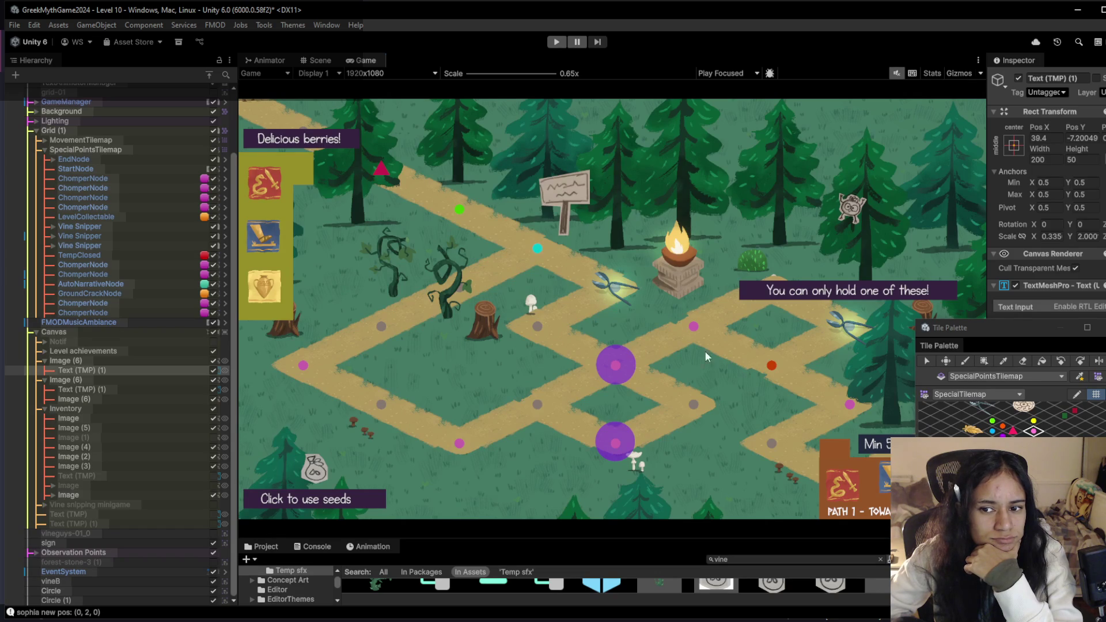
left_click(556, 42)
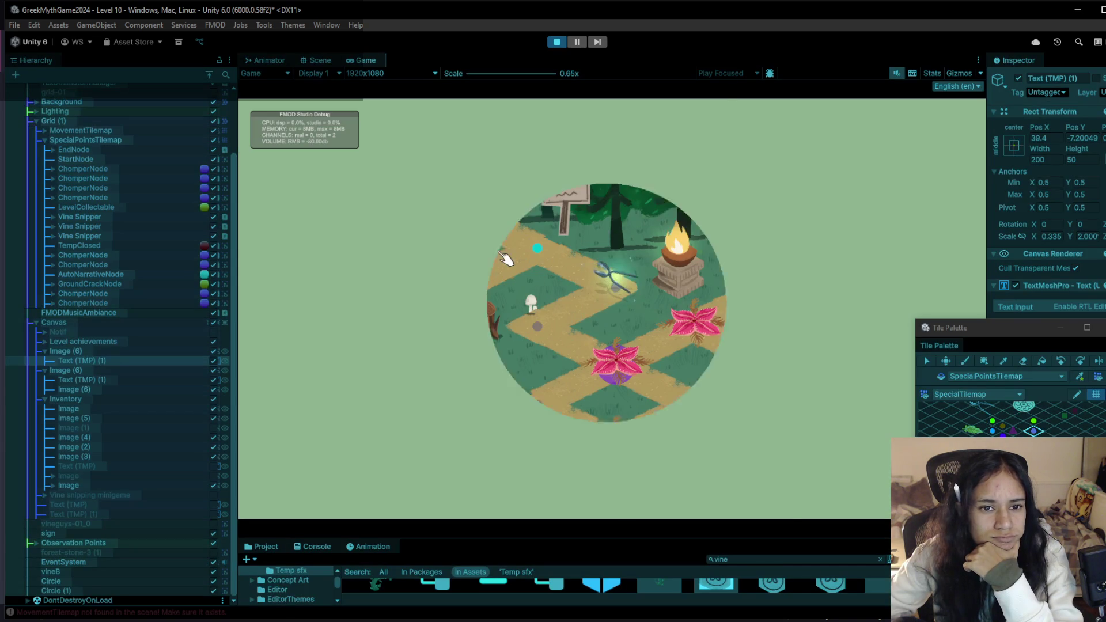
Walk the character across four path nodes until the pink flowers close into red buds, then stop.
left_click(540, 262)
left_click(565, 341)
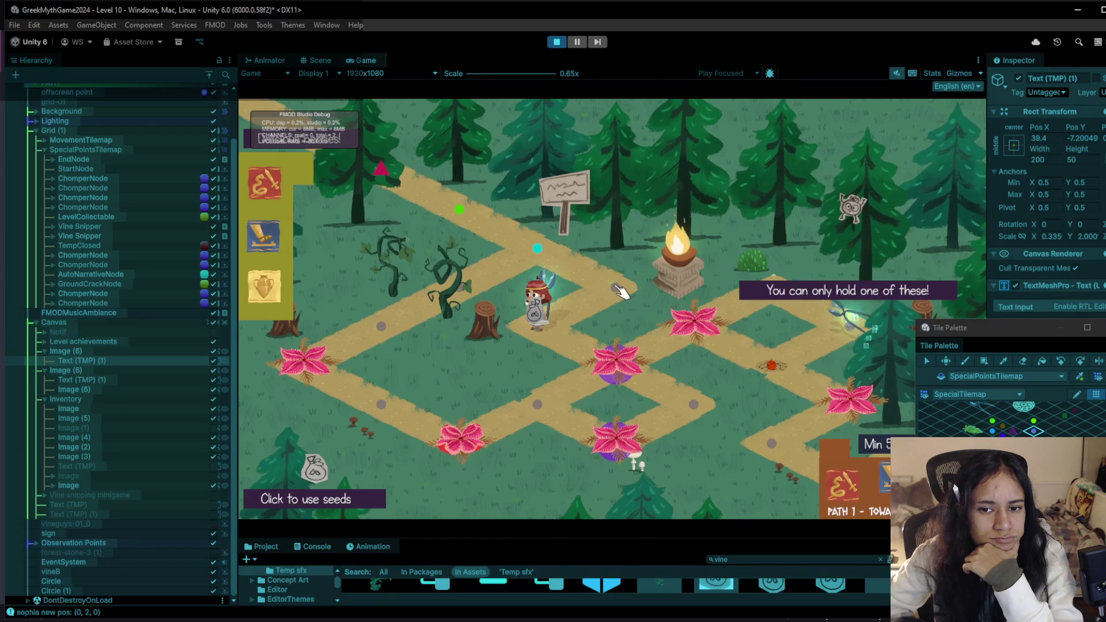
left_click(619, 291)
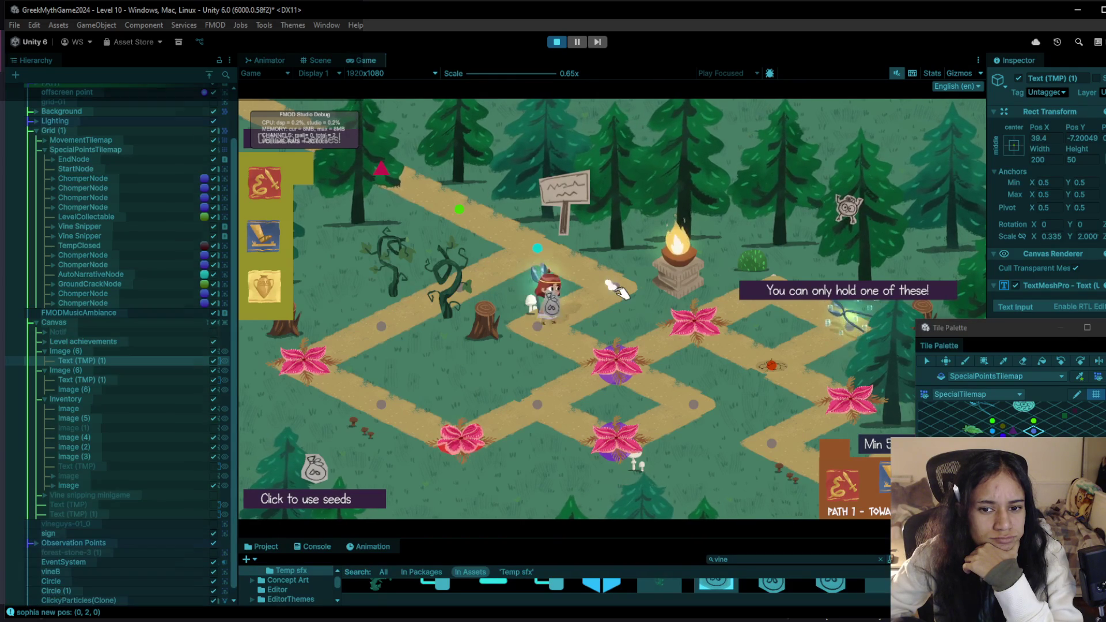
left_click(537, 324)
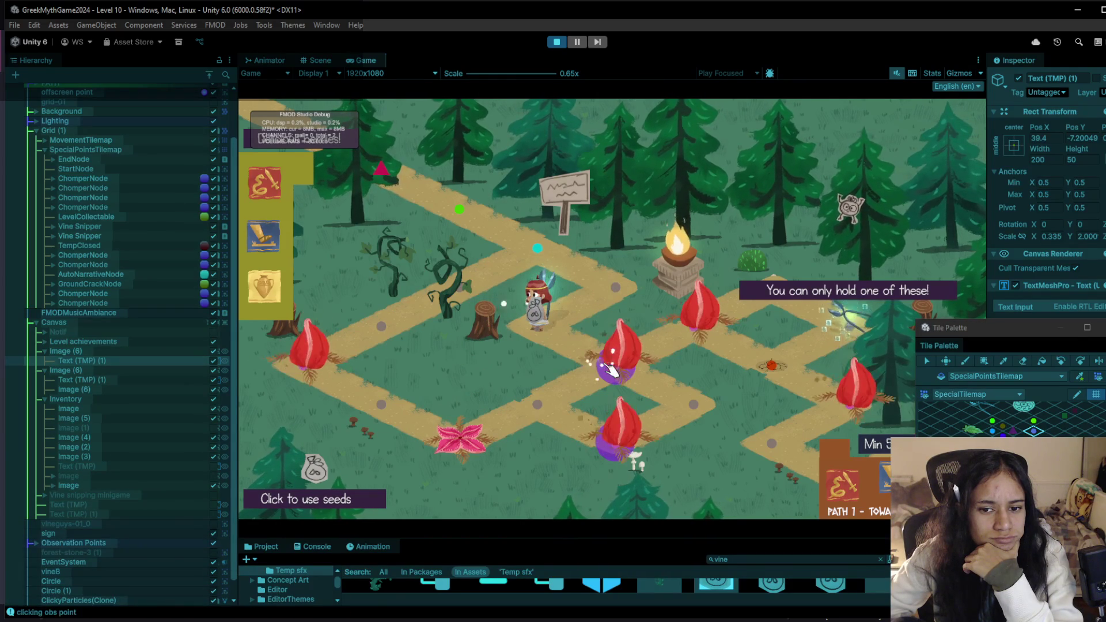
left_click(556, 42)
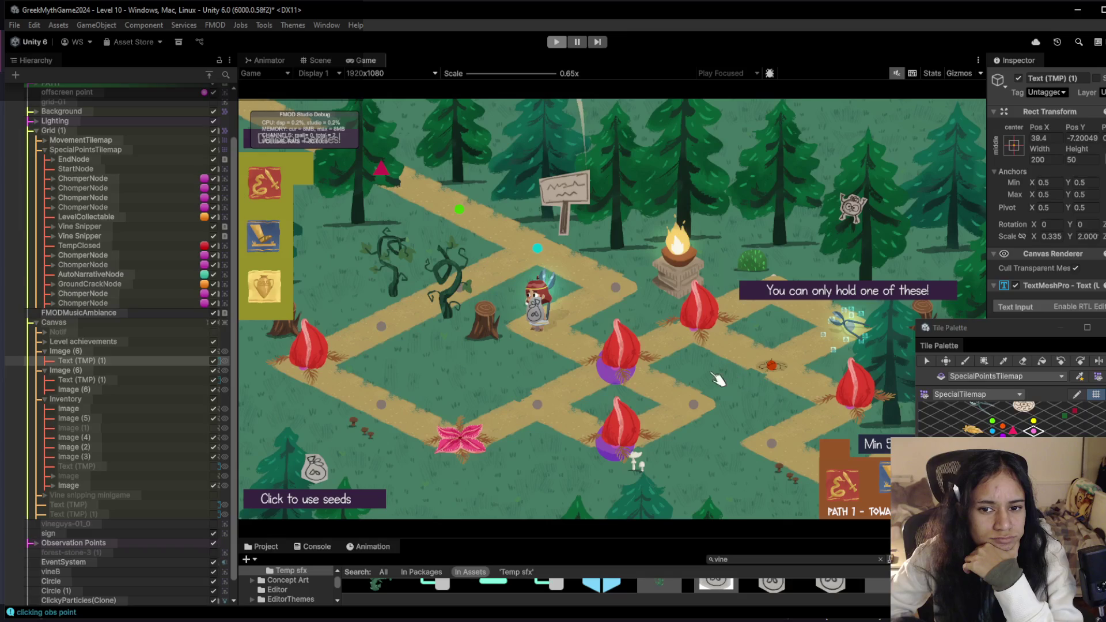
Back in the Scene view, frame a ChomperNode and pan around the level.
left_click(315, 60)
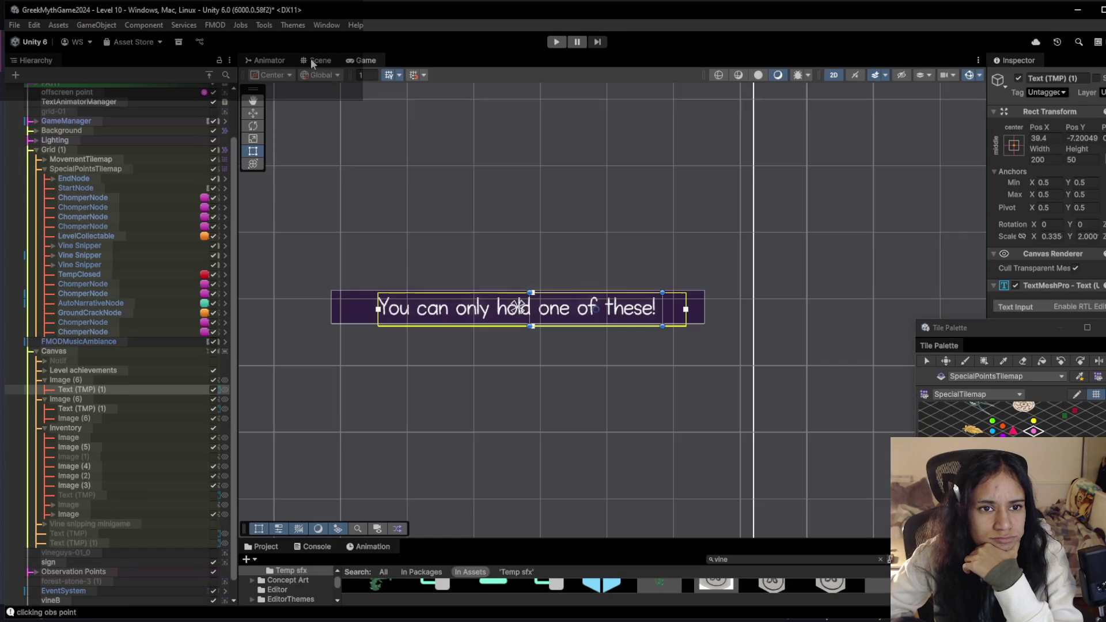
left_click(92, 197)
double_click(94, 197)
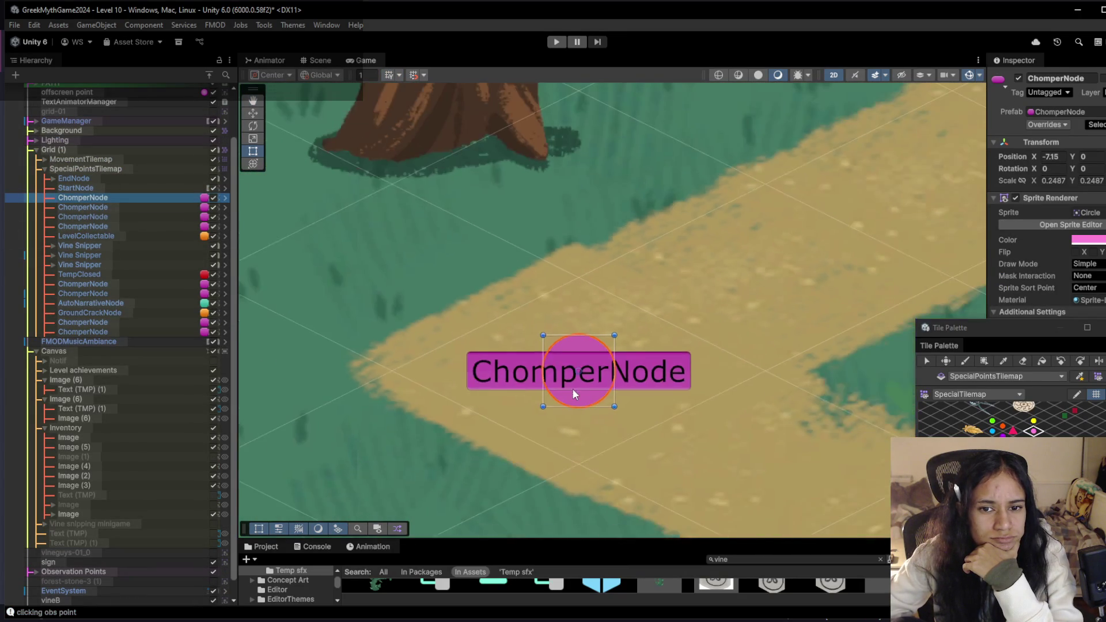
scroll(572, 388, "down", 2)
left_click(1014, 333)
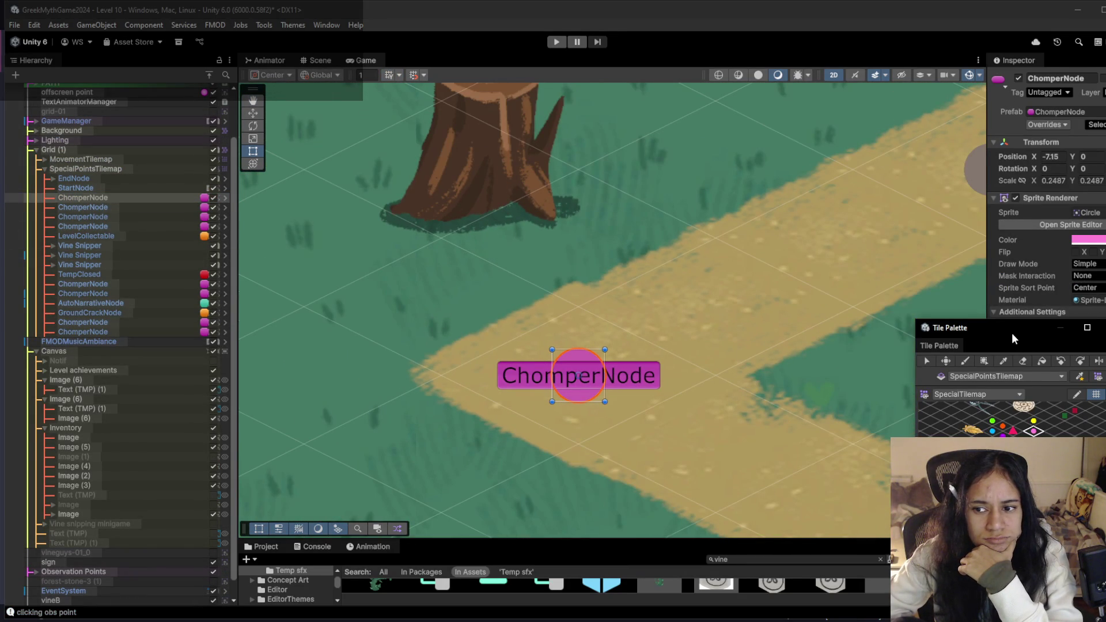
scroll(786, 354, "down", 3)
left_click_drag(895, 361, 583, 350)
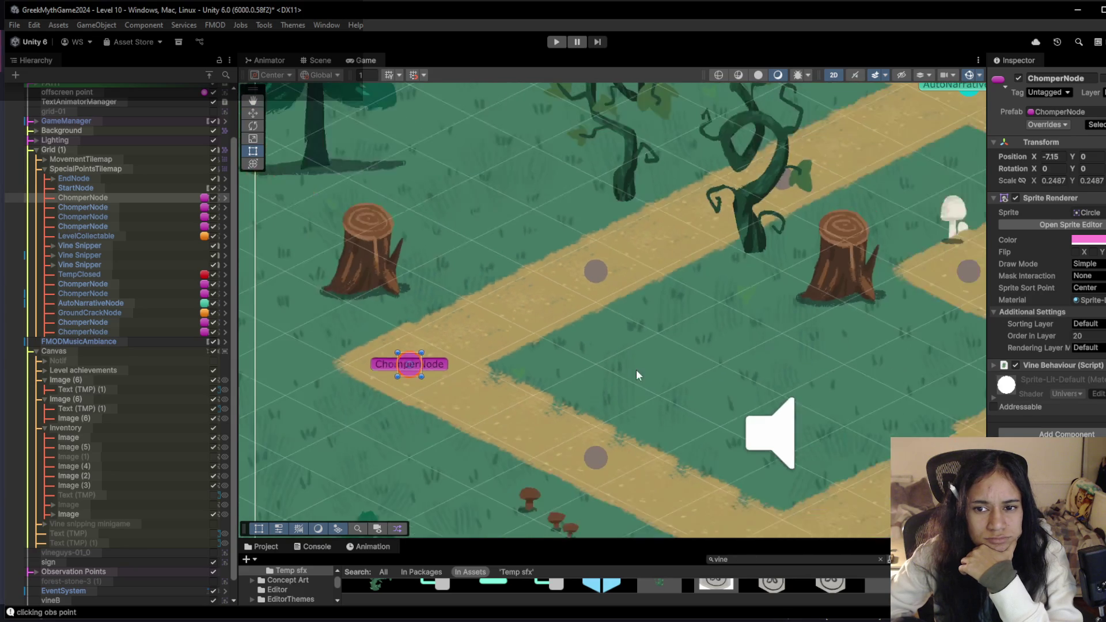
scroll(637, 372, "down", 3)
scroll(699, 319, "up", 3)
Cycle through the ChomperNodes and select the last one in the Hierarchy.
left_click(698, 290)
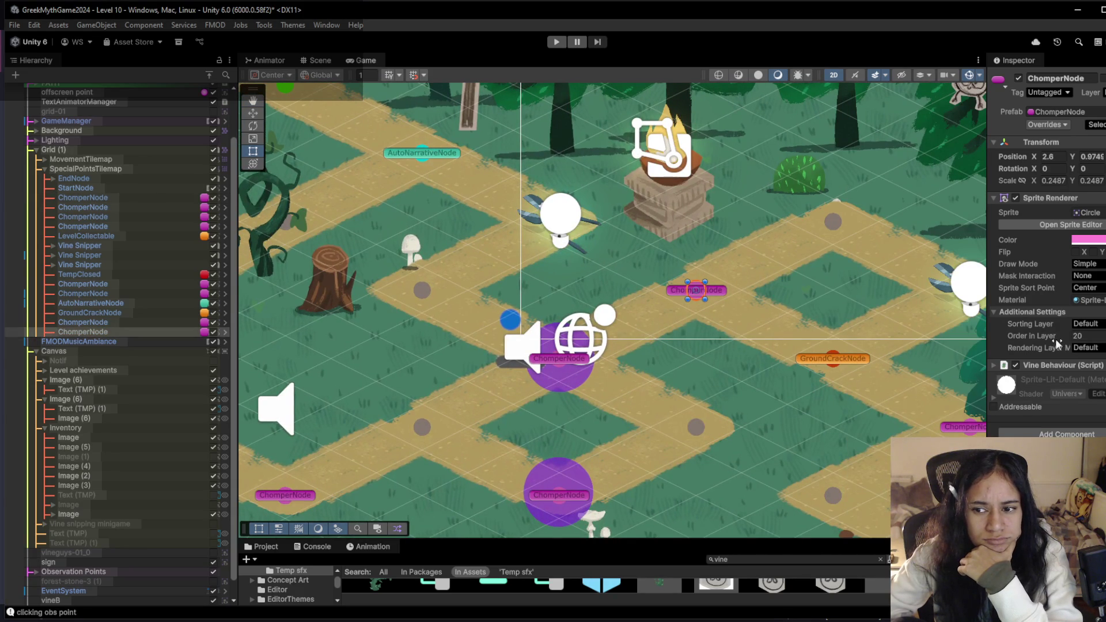
left_click(109, 293)
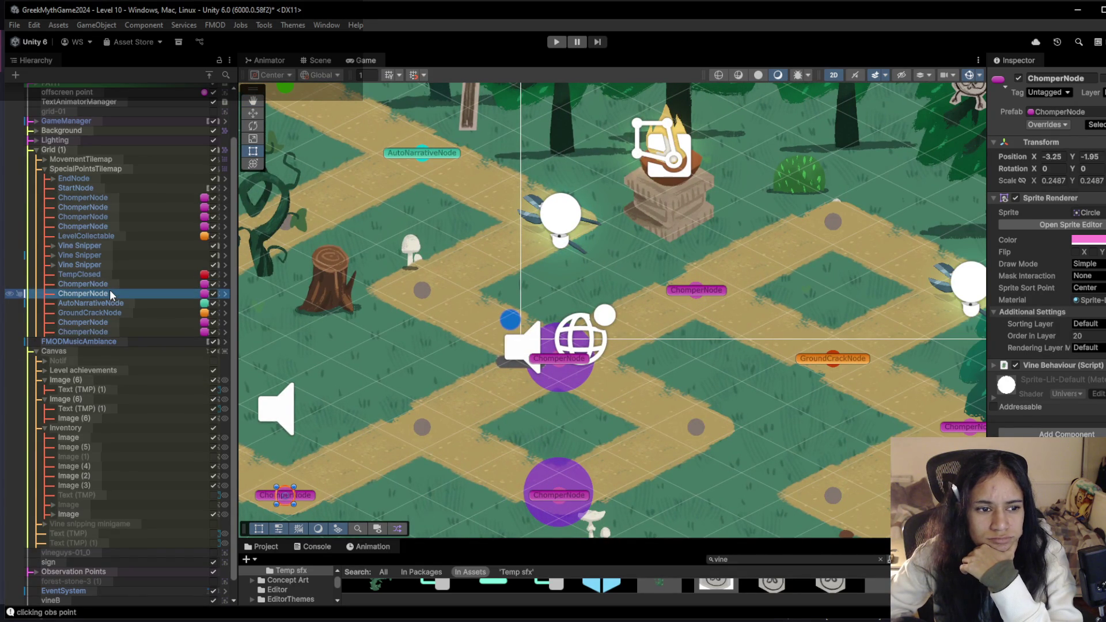
left_click(108, 322)
left_click(108, 332)
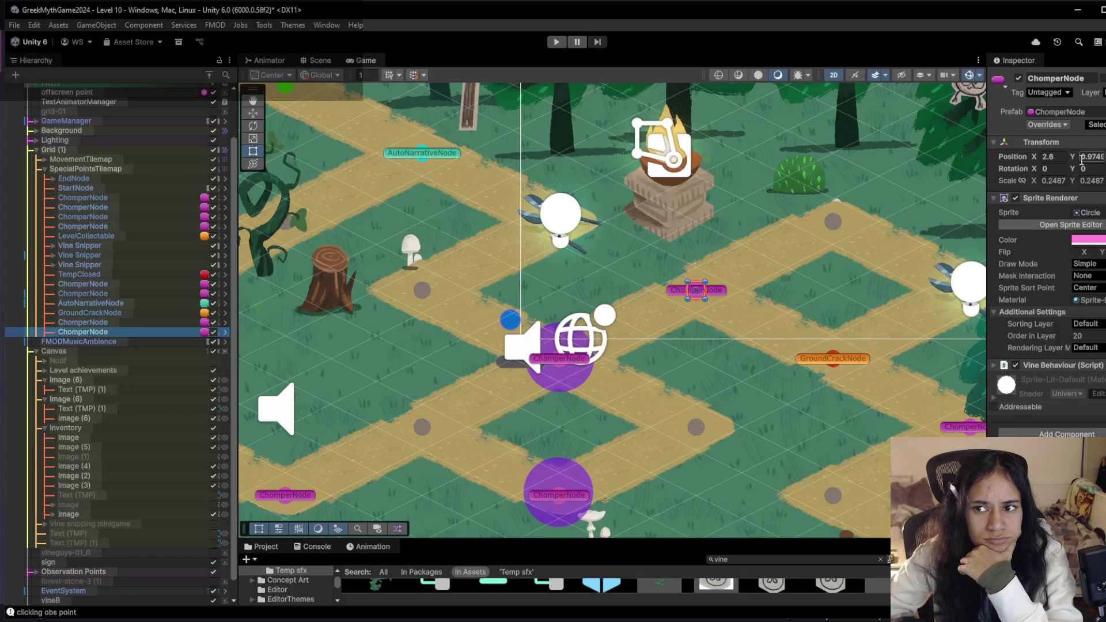
Set its Vine Behaviour Vine State to GROWING and run a quick play test.
left_click(1066, 367)
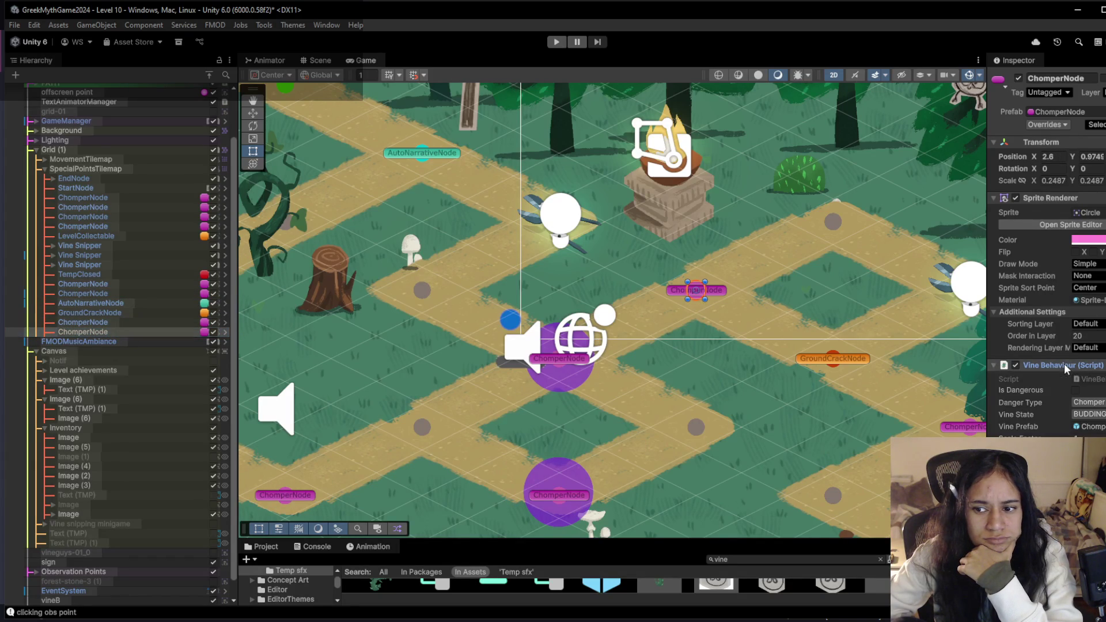
left_click(1104, 414)
left_click(1104, 425)
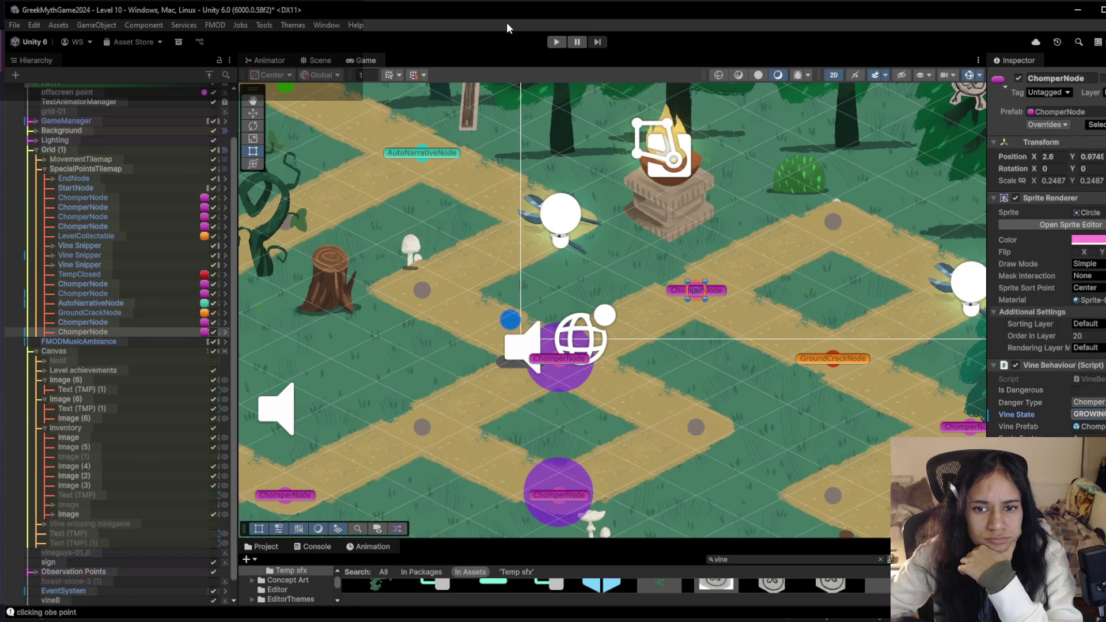
left_click(554, 43)
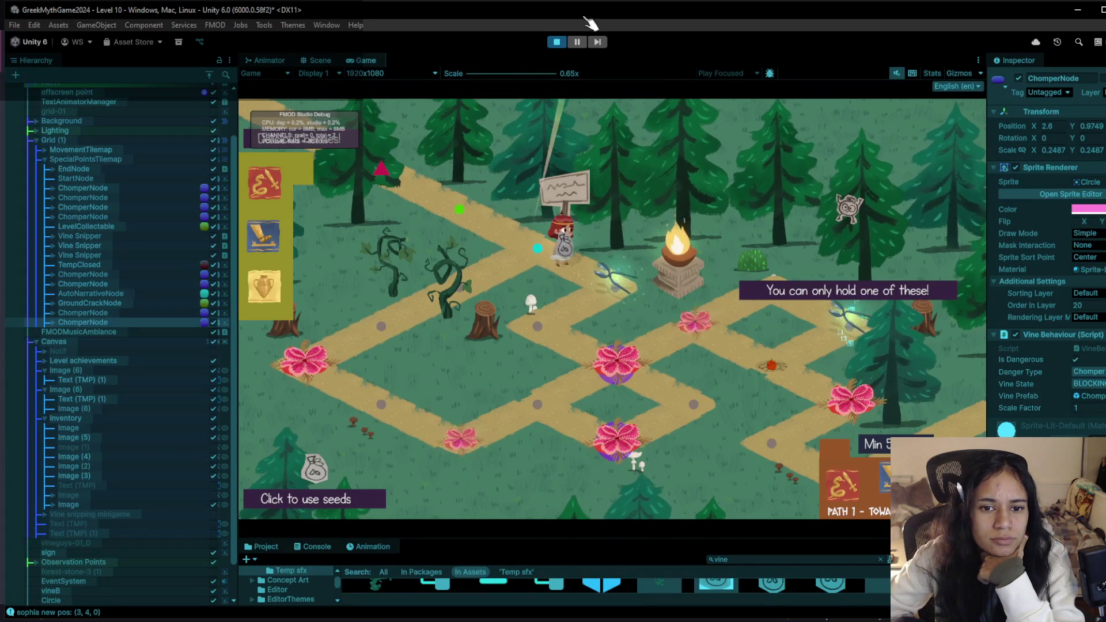
left_click(557, 42)
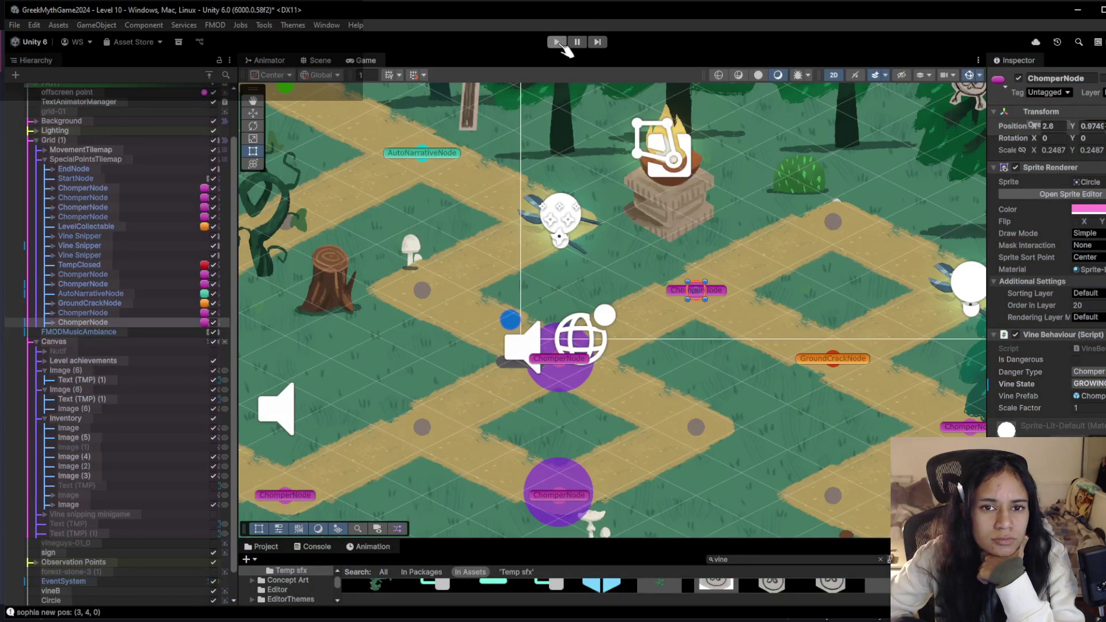
Start play, pick up the vine snipper, and walk the character to the node by the sign.
left_click(562, 45)
left_click(525, 238)
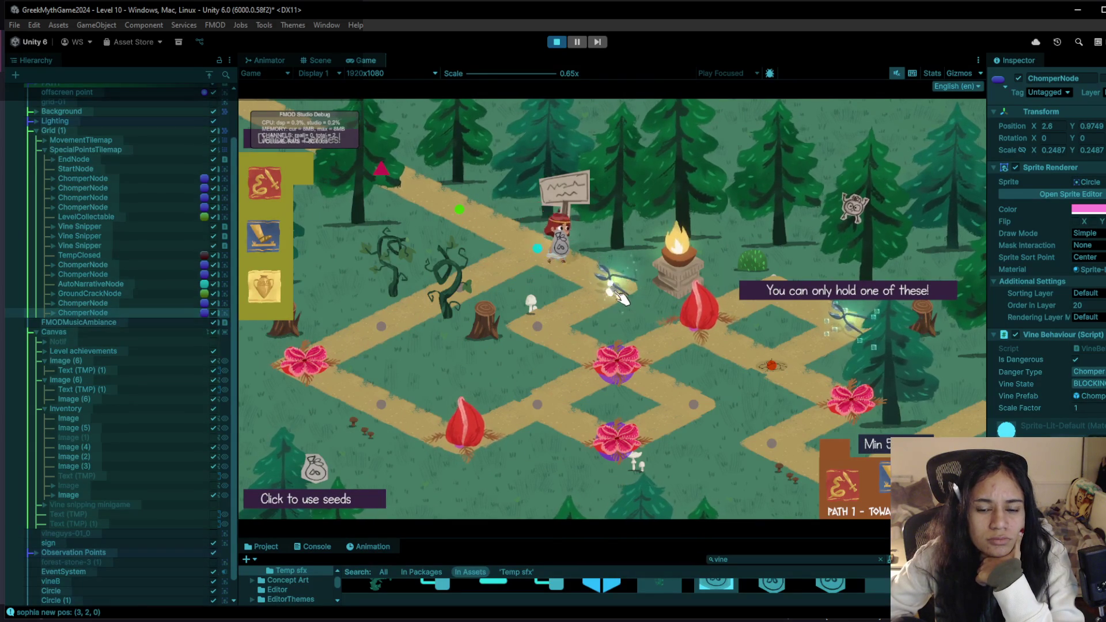
left_click(621, 295)
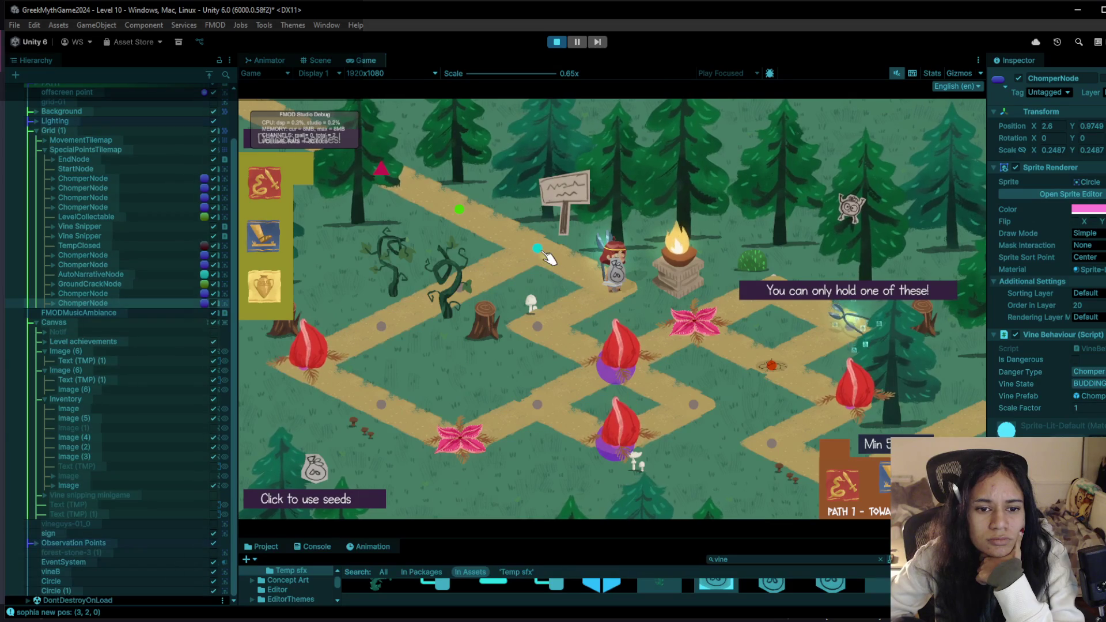
left_click(397, 318)
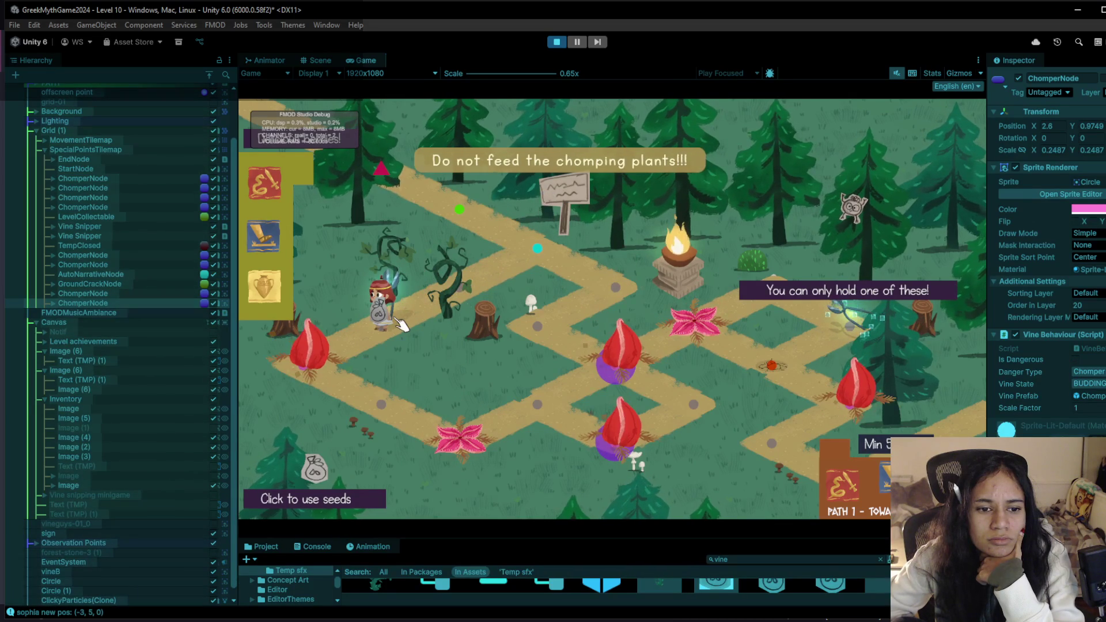
left_click(536, 248)
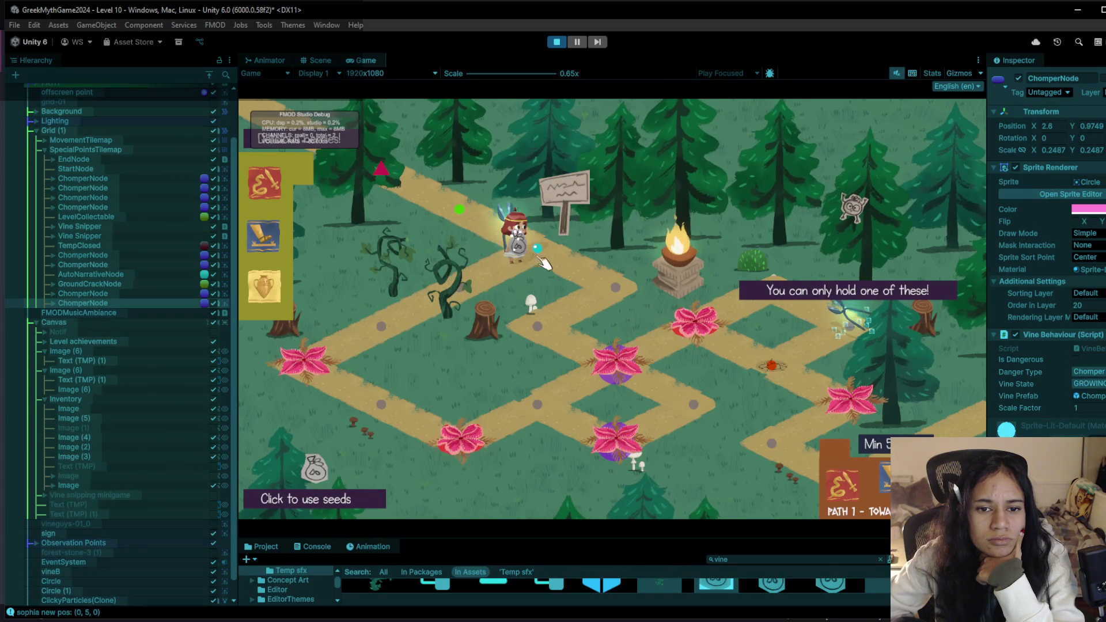
Step the character onto the lower flower node repeatedly to watch the vines, then stop play.
left_click(622, 379)
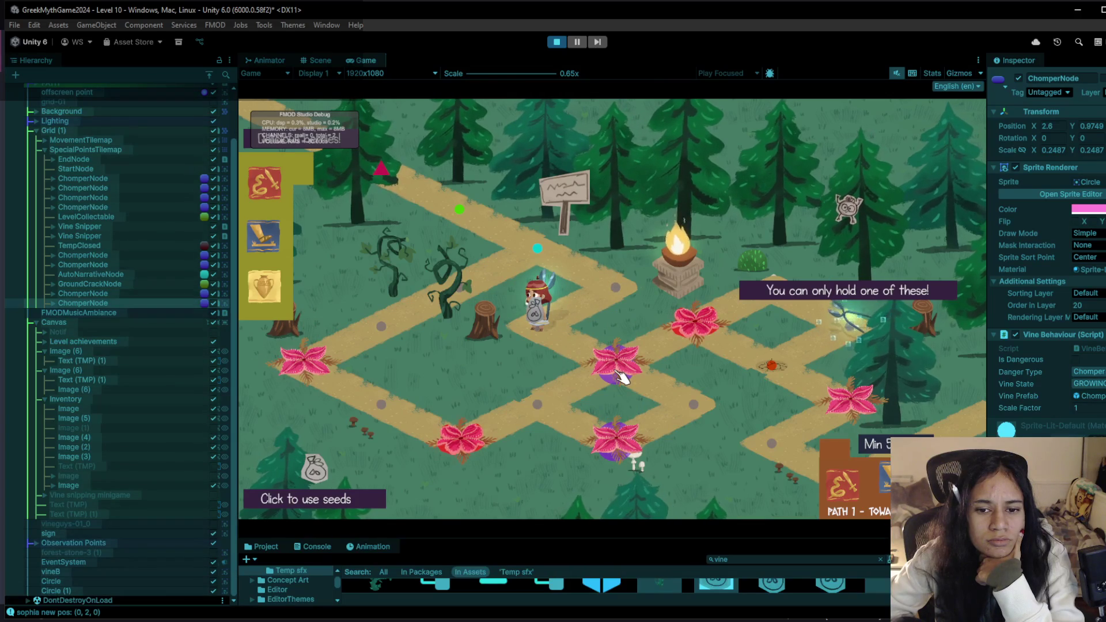
left_click(617, 371)
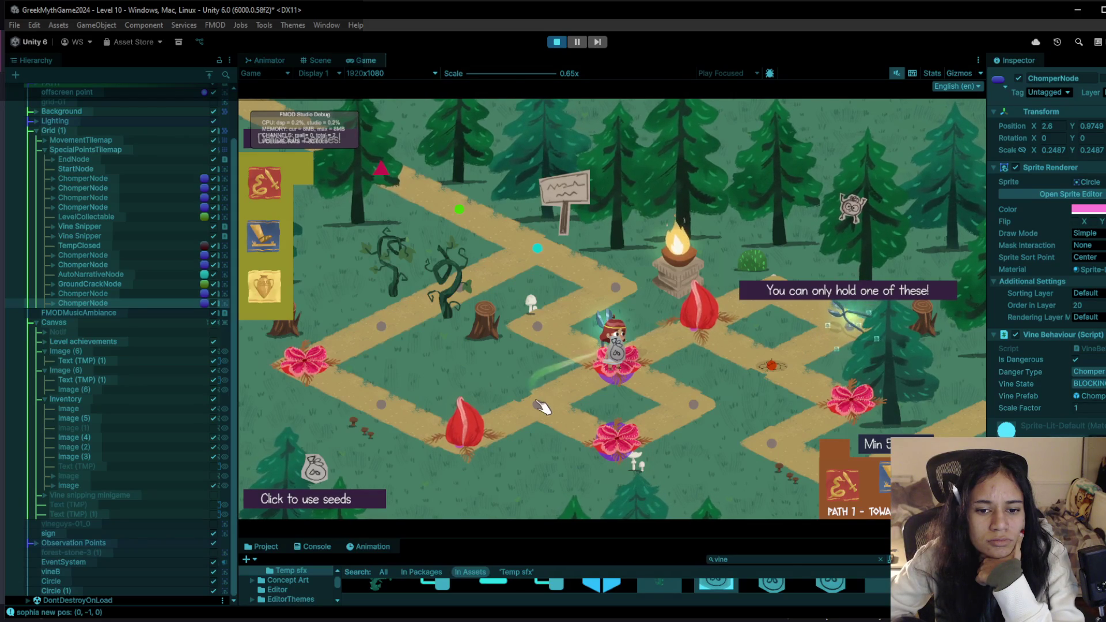
left_click(541, 406)
left_click(461, 439)
left_click(553, 406)
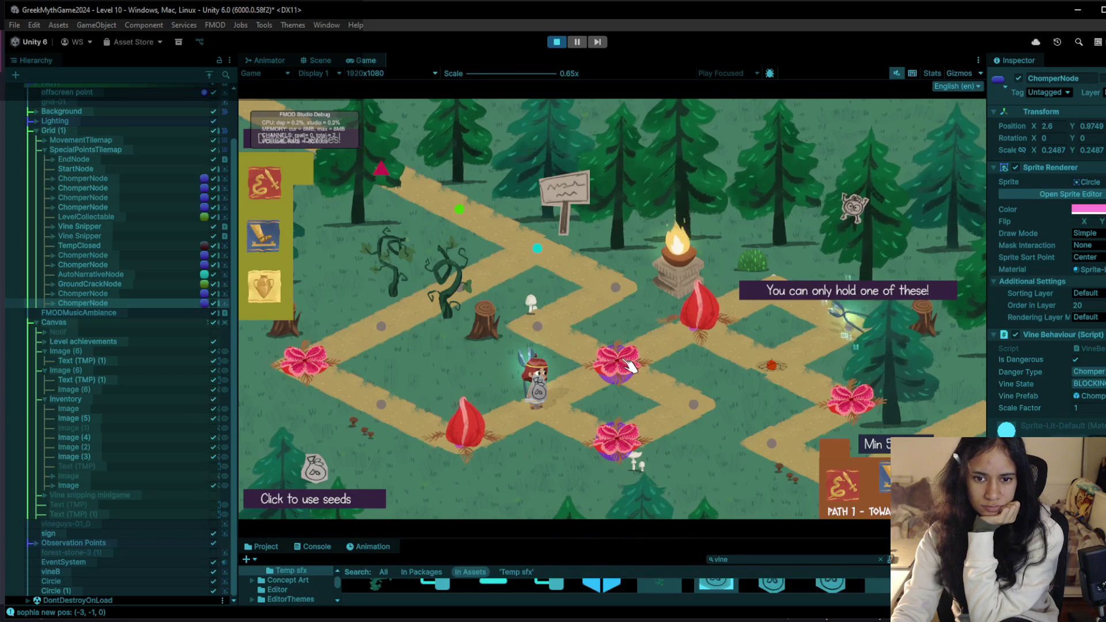
left_click(557, 42)
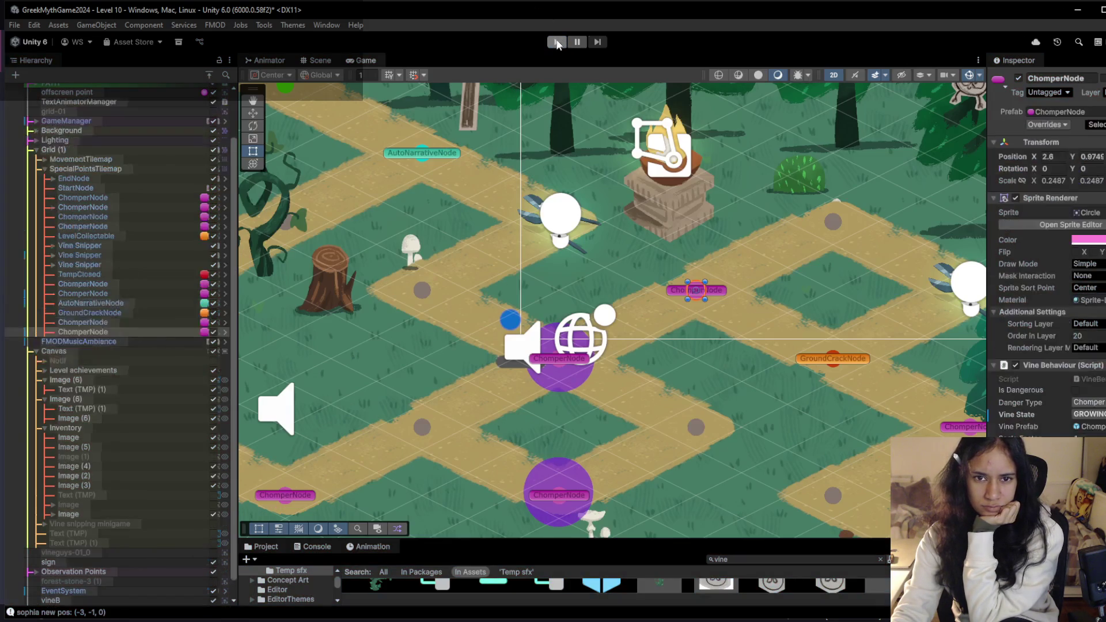
Pick up the vine snipper and step onto the chomper flower, then restart play and walk the path.
left_click(557, 42)
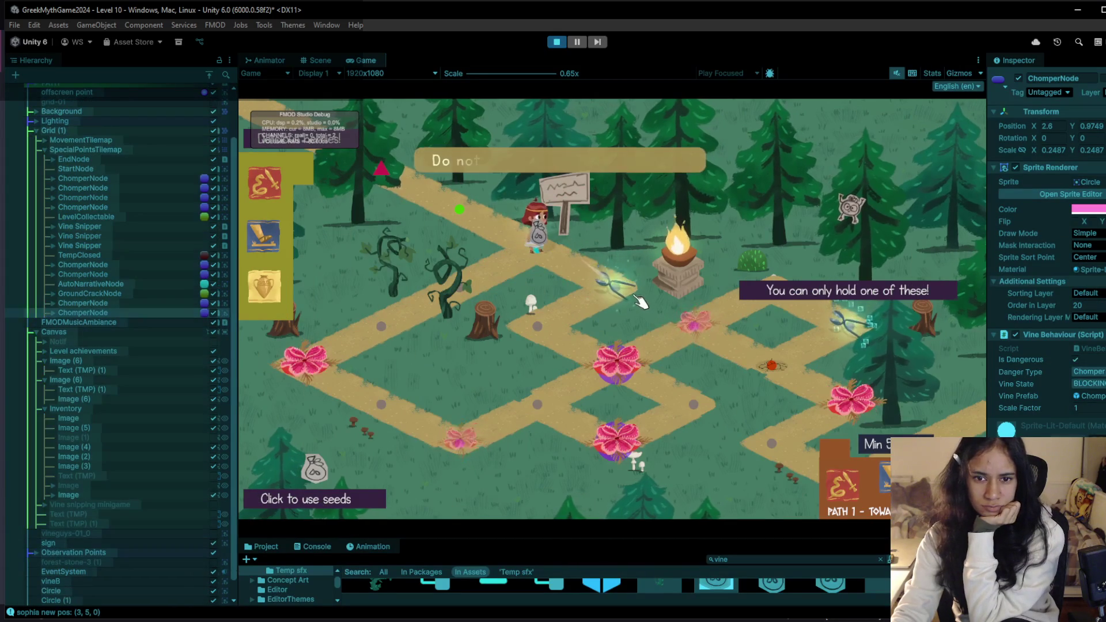
left_click(638, 298)
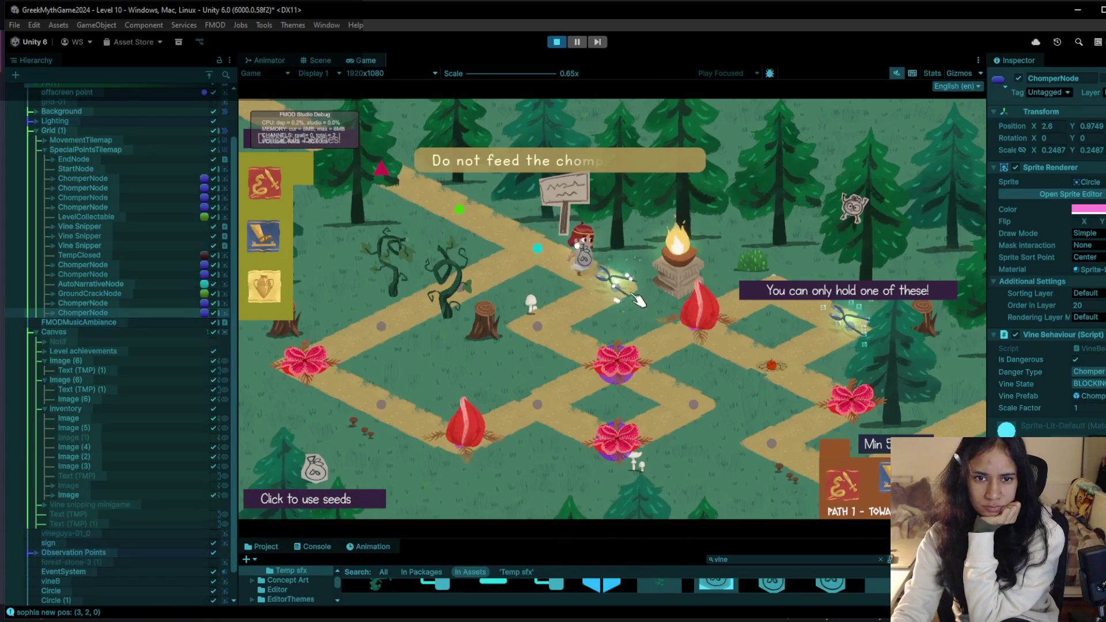
left_click(610, 371)
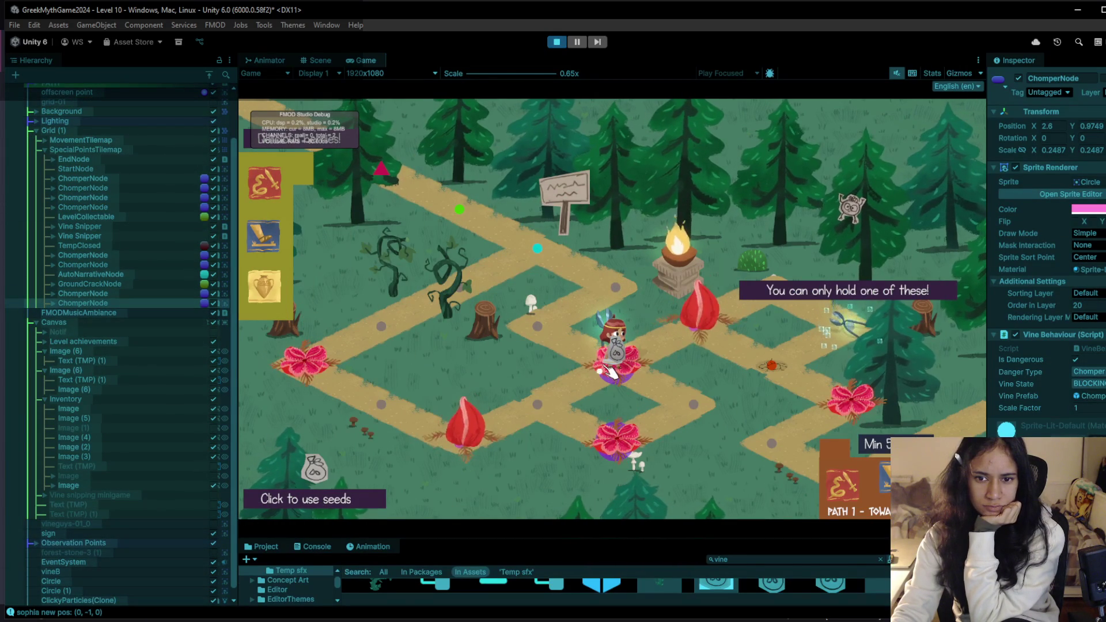
left_click(556, 41)
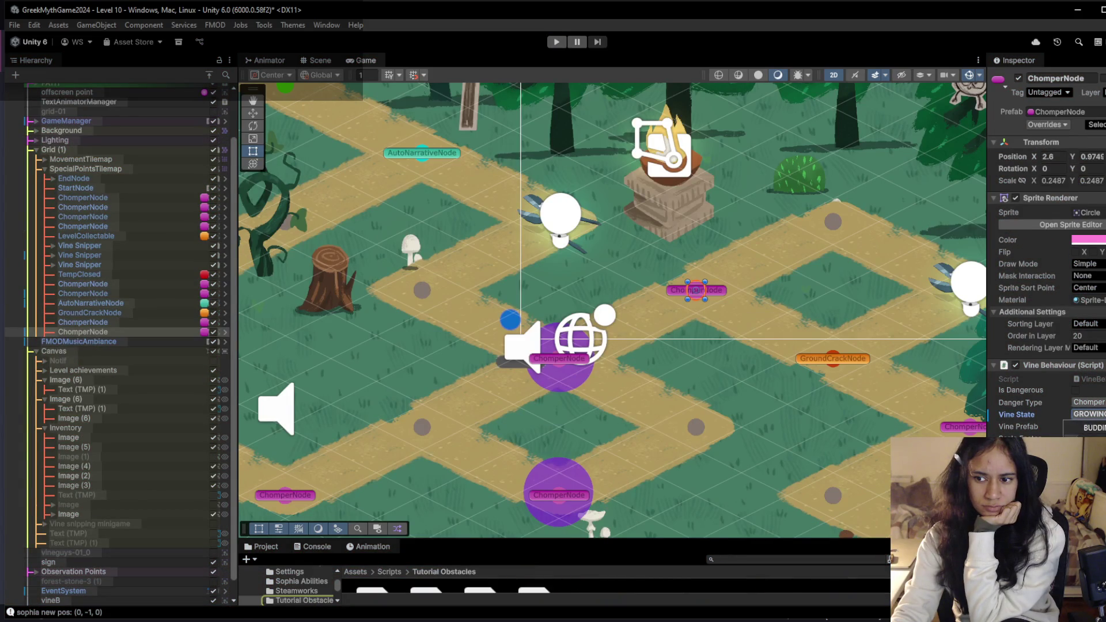
left_click(556, 41)
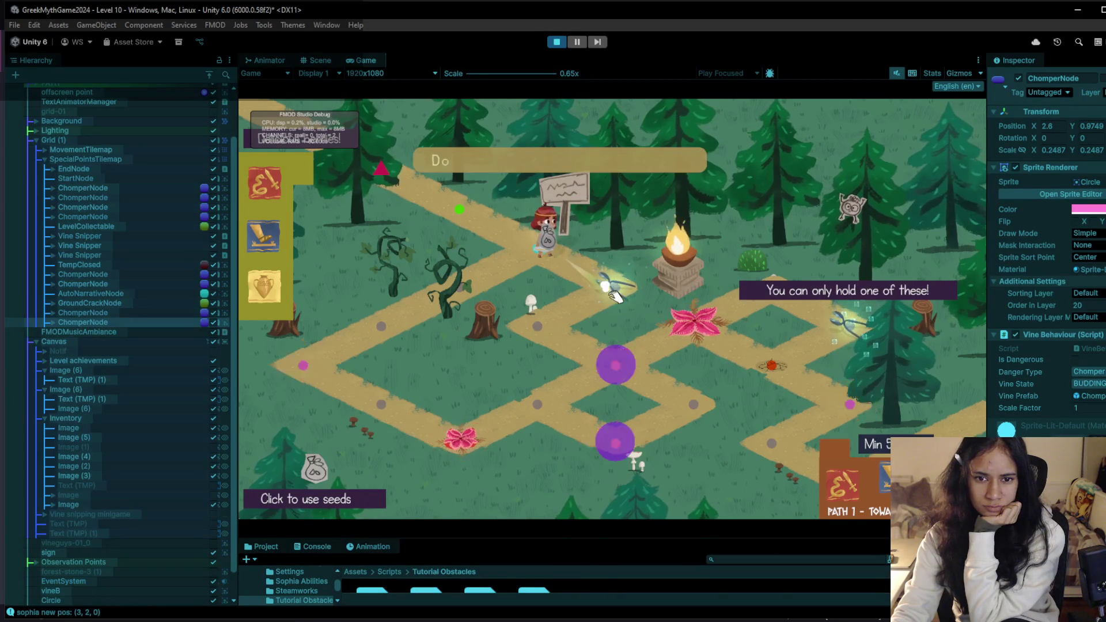
left_click(615, 295)
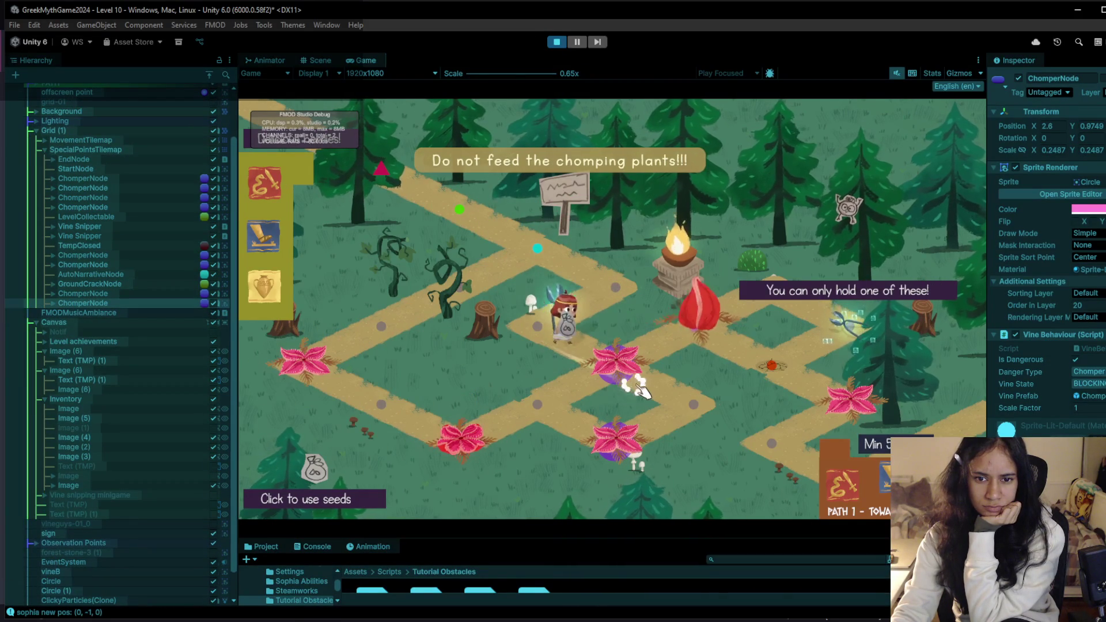
Step onto the chomper and pink flower tiles, move beside the fire pit, and snip the blocking vine.
left_click(633, 385)
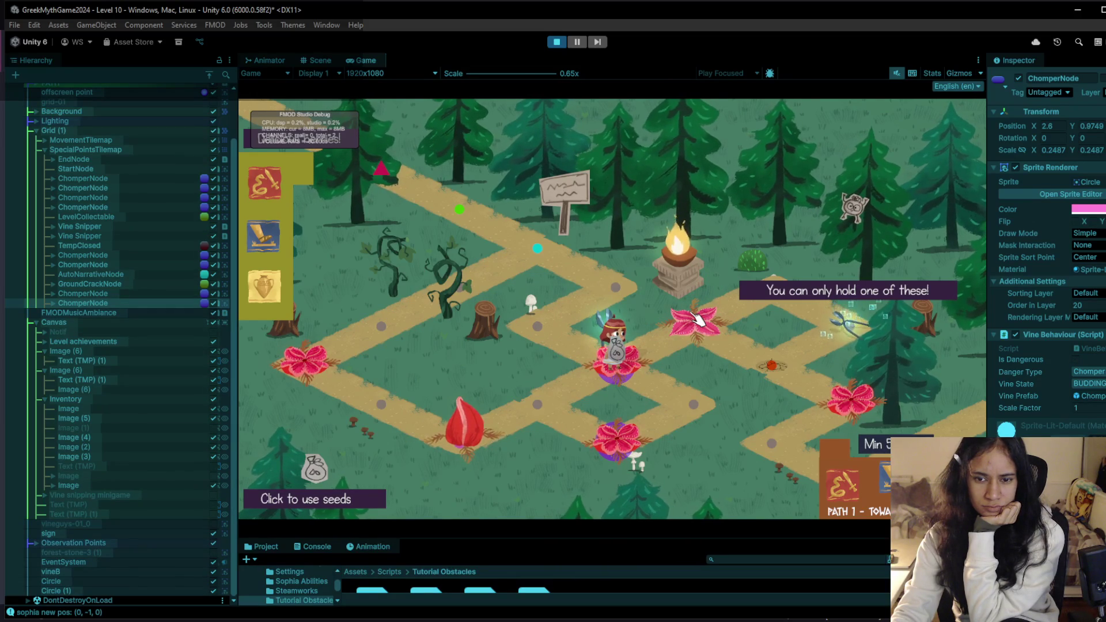
left_click(697, 318)
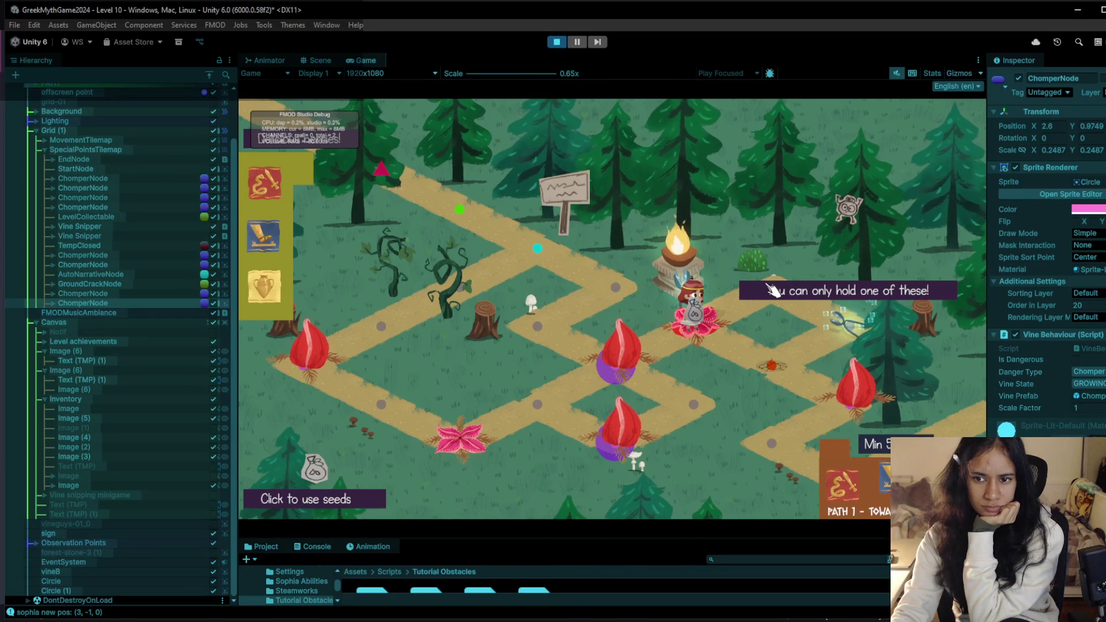
left_click(773, 289)
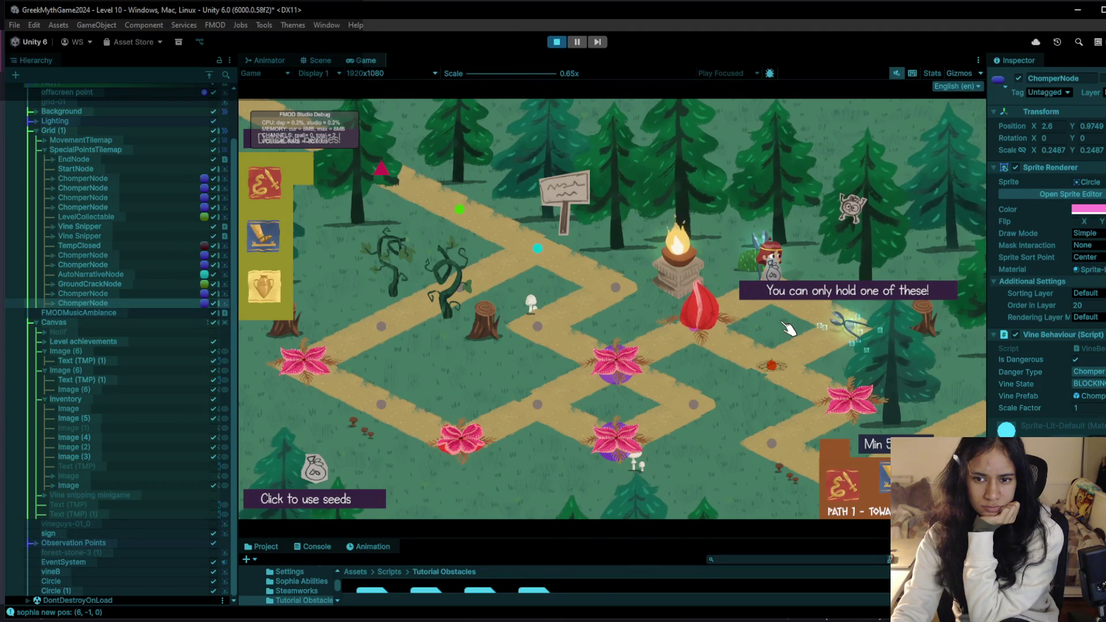
left_click(832, 329)
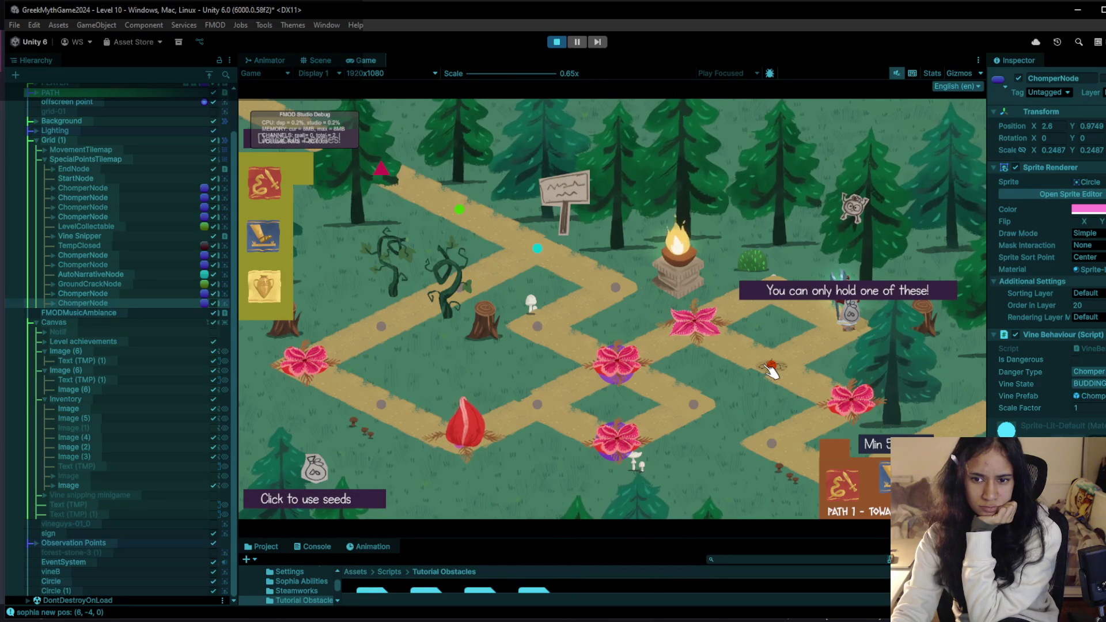
Walk the path nodes until the red buds bloom back into pink flowers, then restart the play test.
left_click(779, 279)
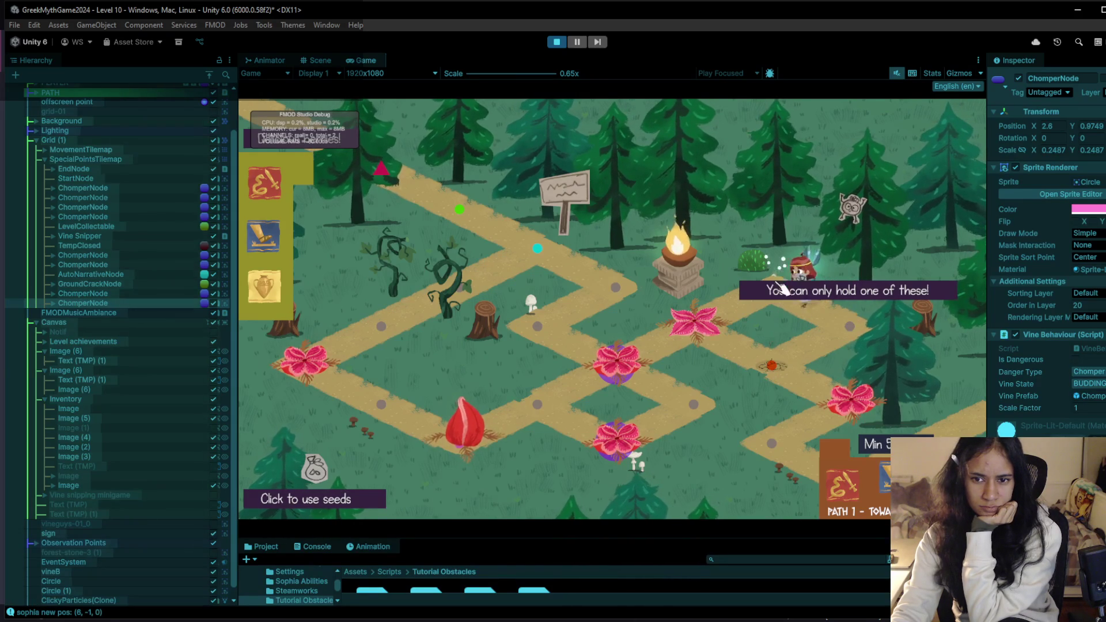
left_click(714, 326)
left_click(770, 361)
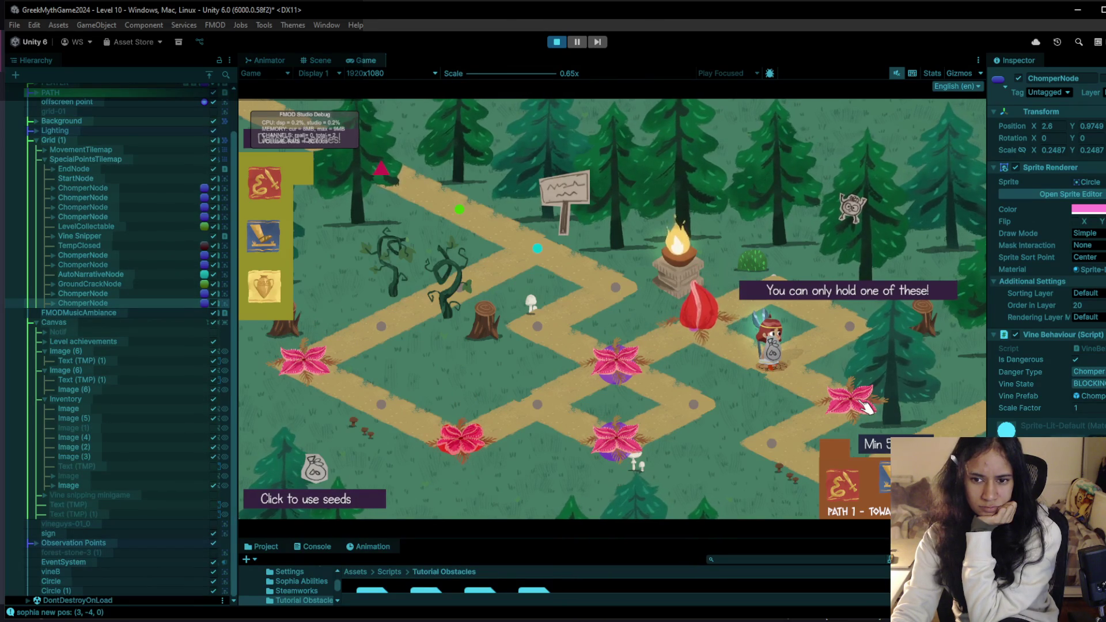
left_click(848, 328)
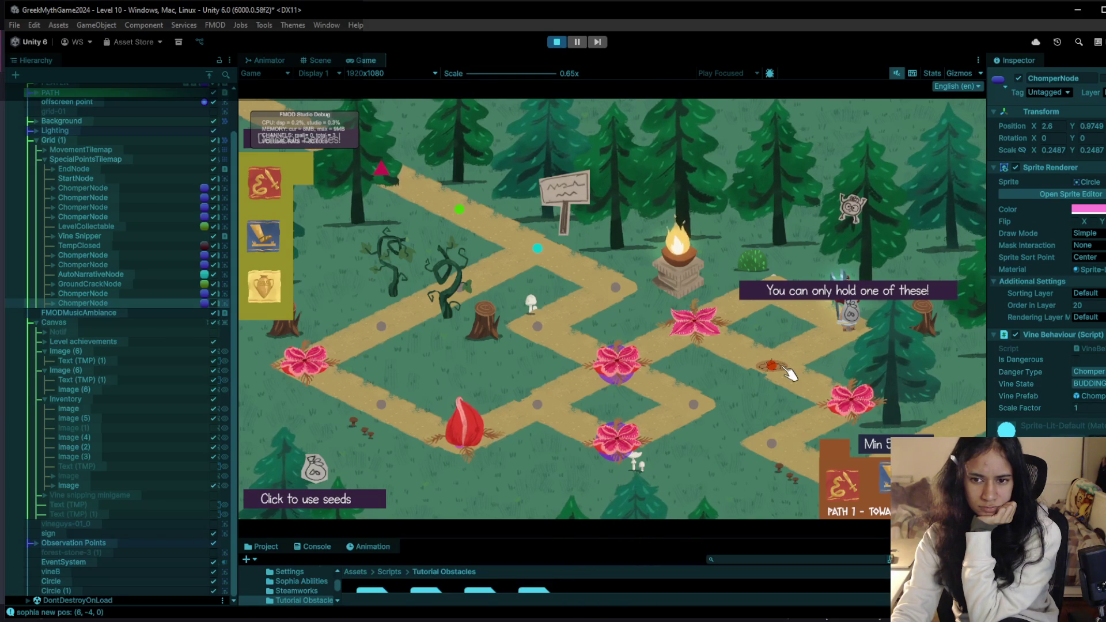
left_click(777, 317)
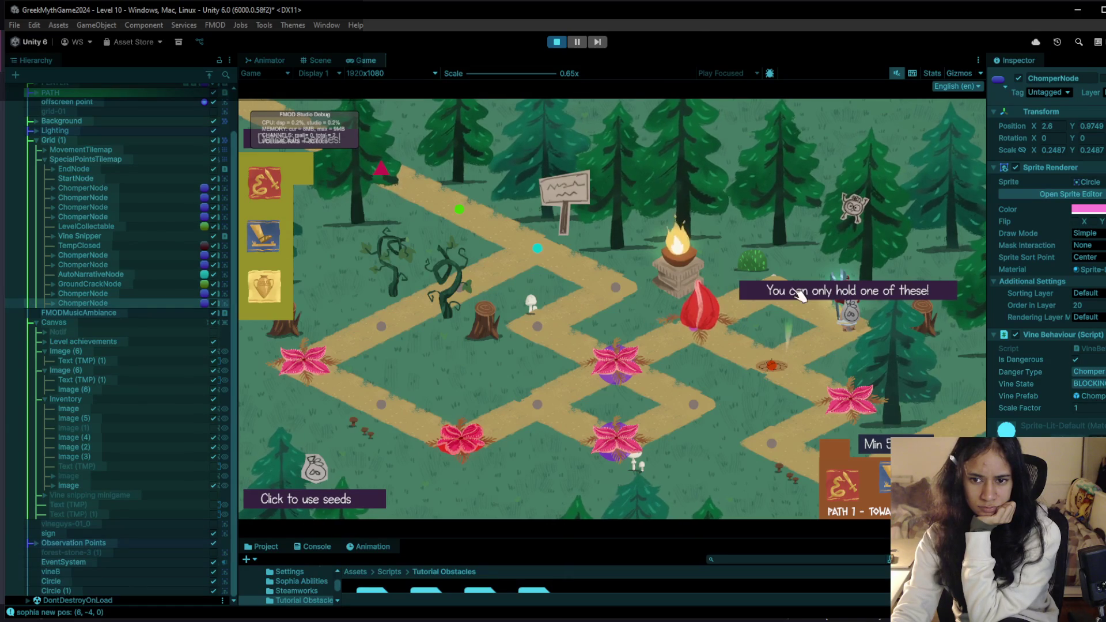
left_click(829, 349)
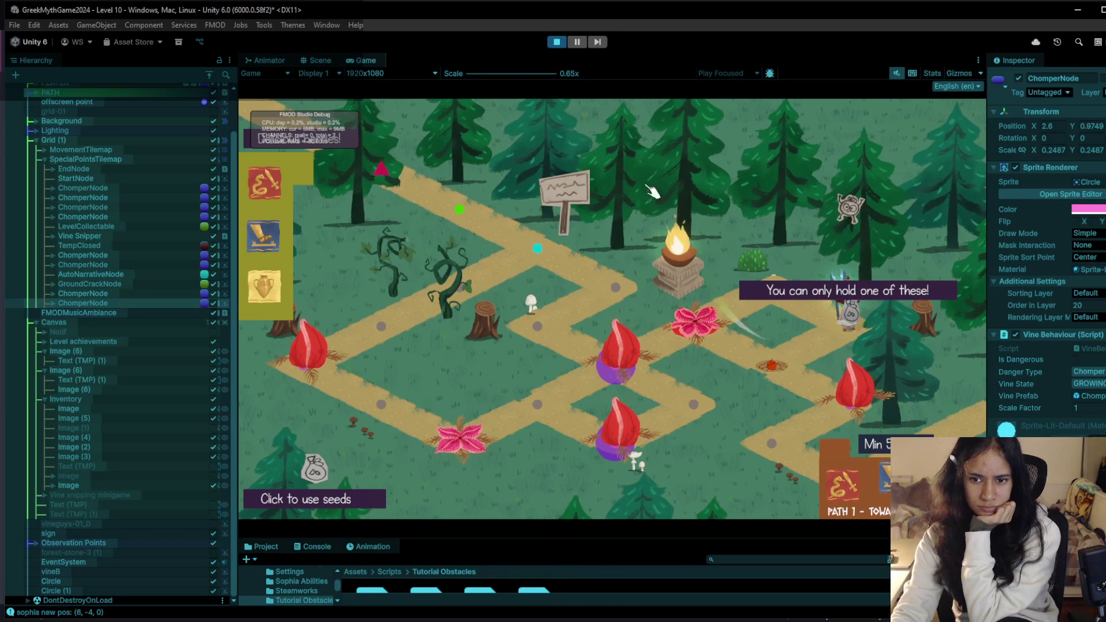
left_click(777, 296)
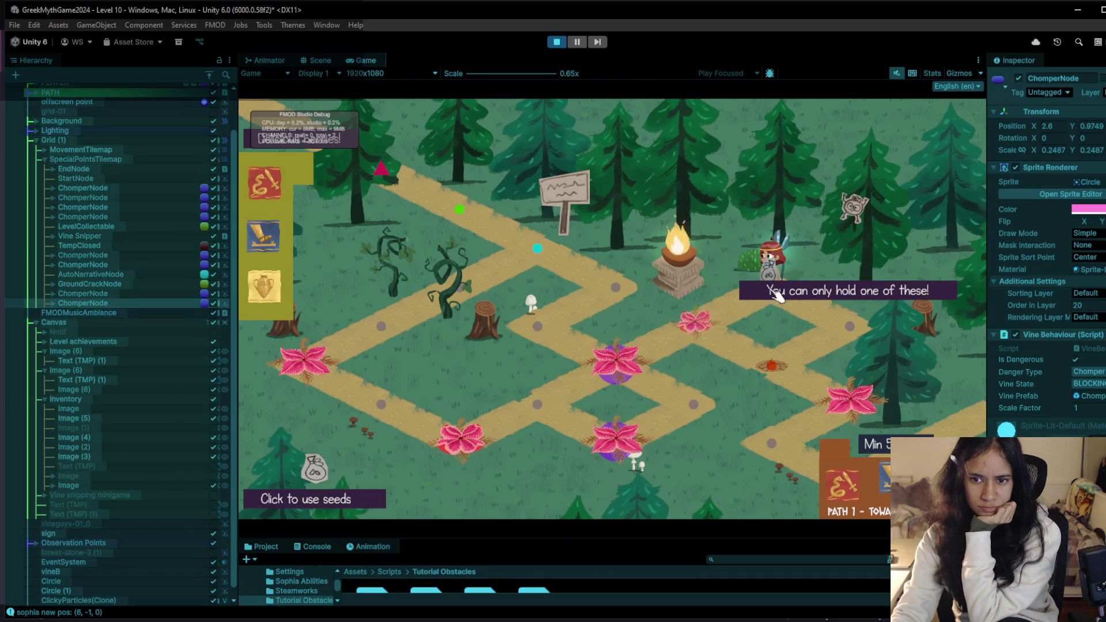
left_click(556, 43)
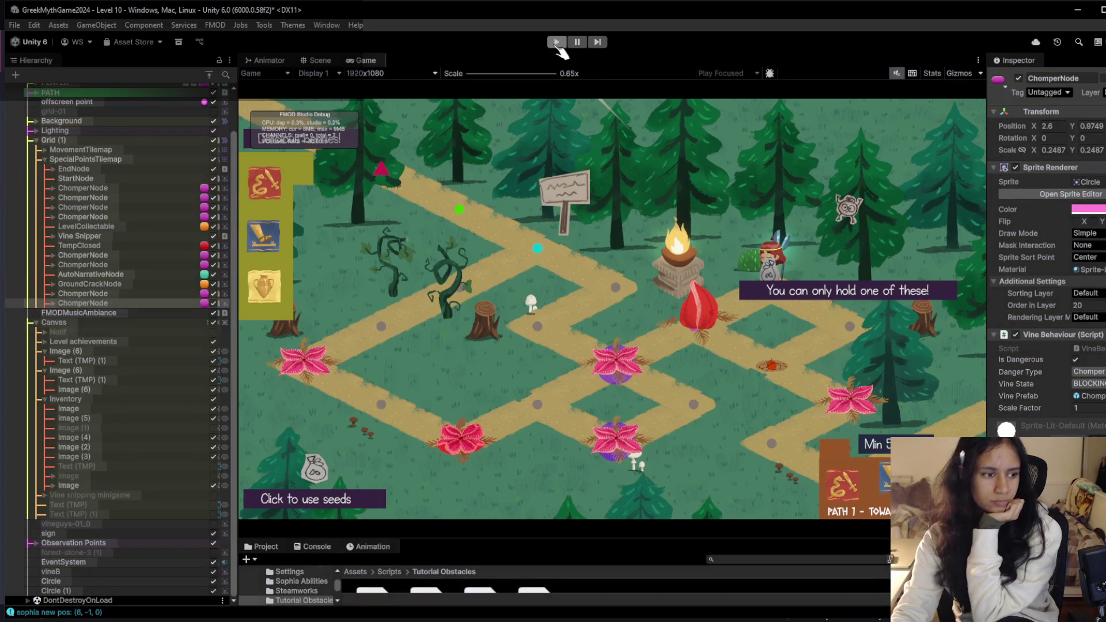
left_click(554, 43)
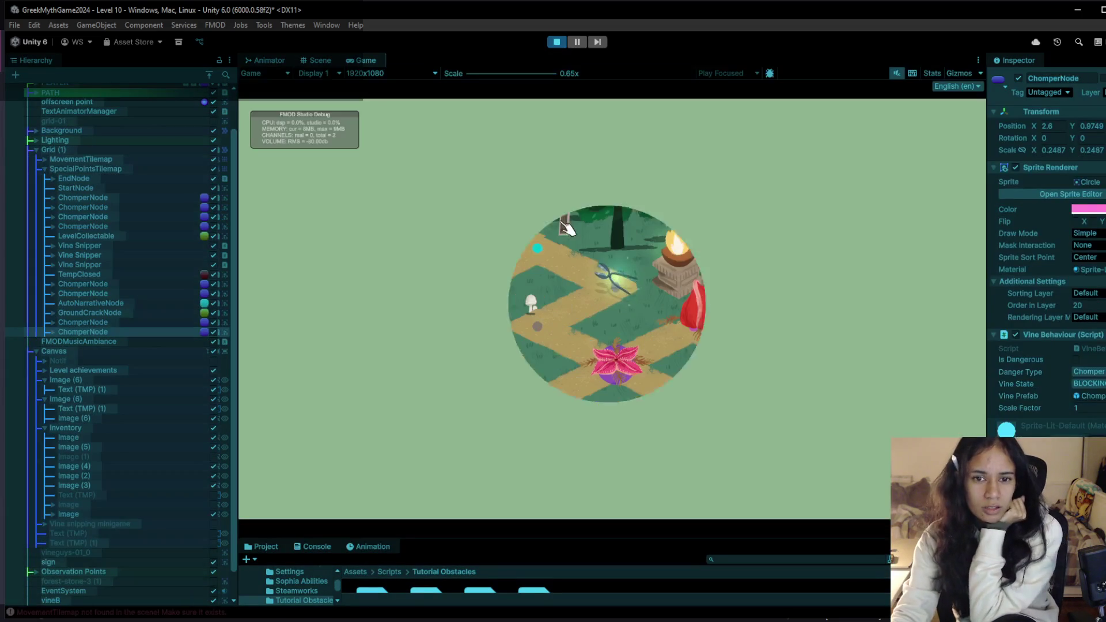